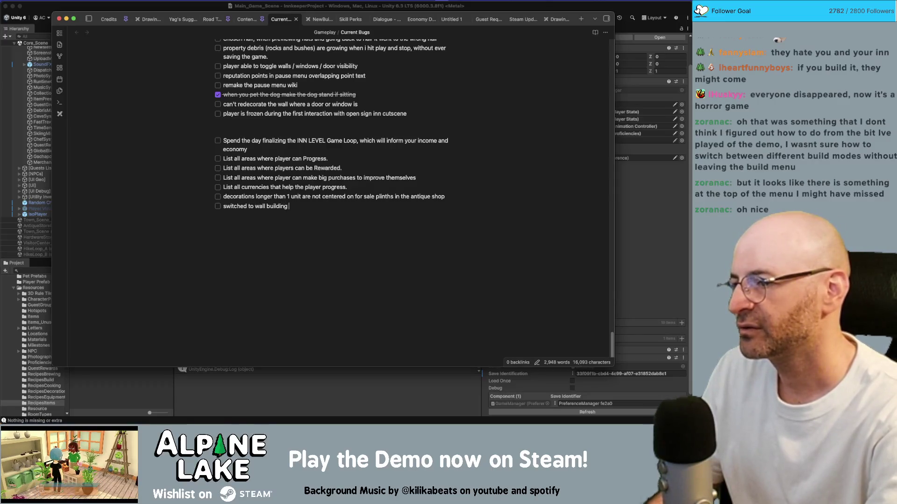
# - Note the bug that walls go missing from inventory after switching to wall building
pyautogui.write('from floor')
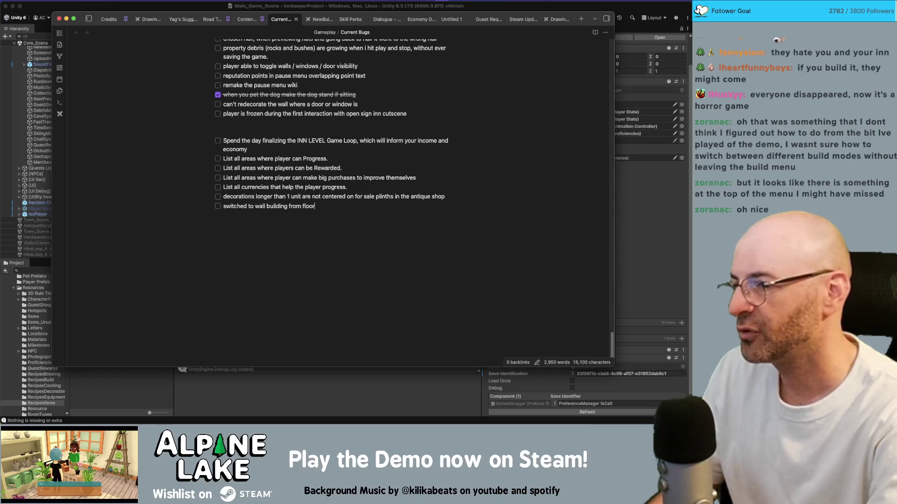
pyautogui.press('BackSpace')
pyautogui.press('BackSpace')
pyautogui.write('lding af')
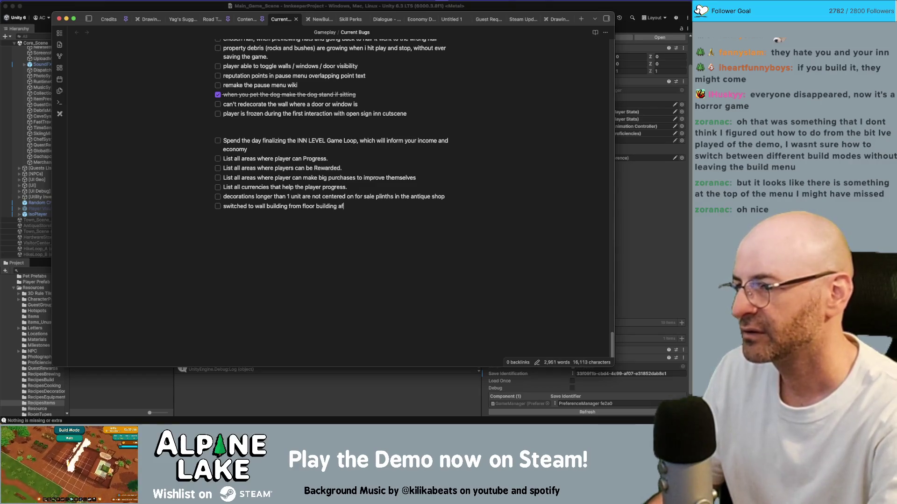
pyautogui.write('gifting myself tsar')
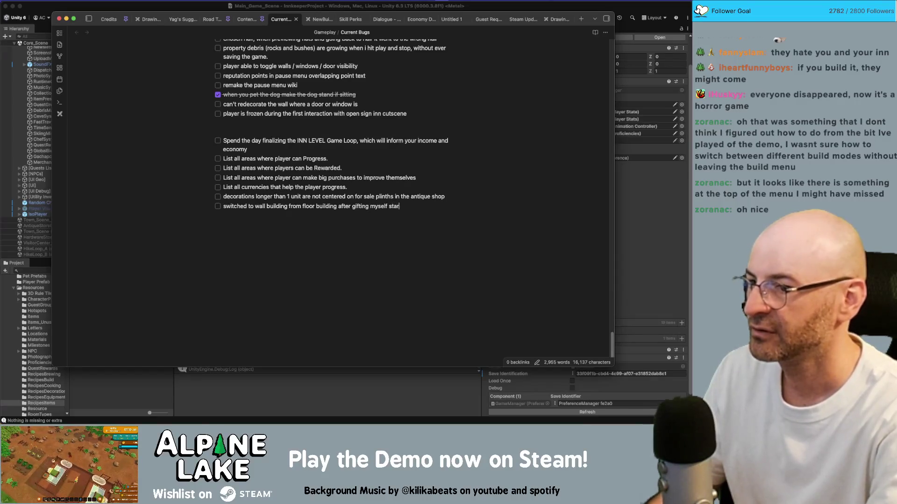
pyautogui.write('ter content and found no walls in inventory falsely')
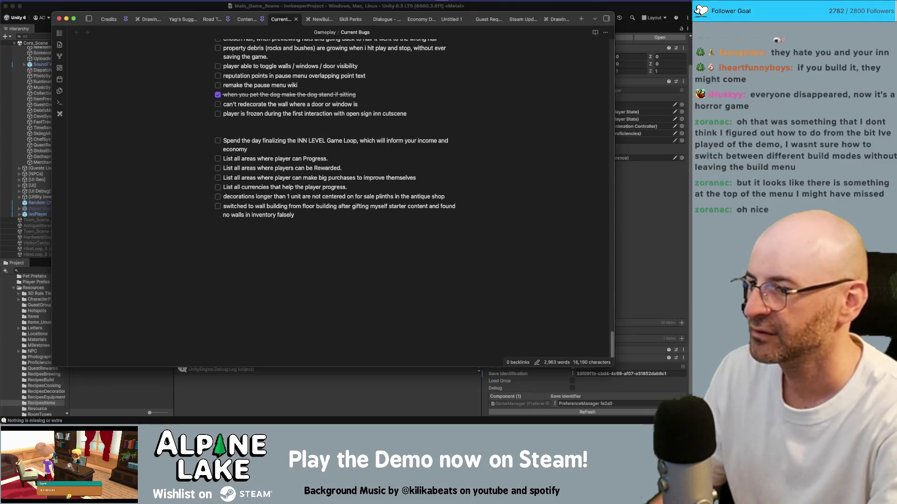
# - Add a top-priority checklist item: no guests are showing up
pyautogui.press('Return')
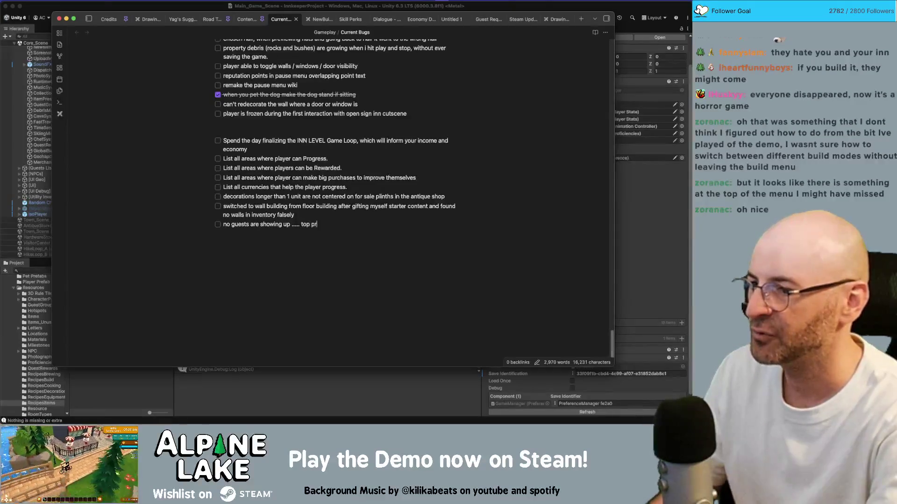
pyautogui.write('iority')
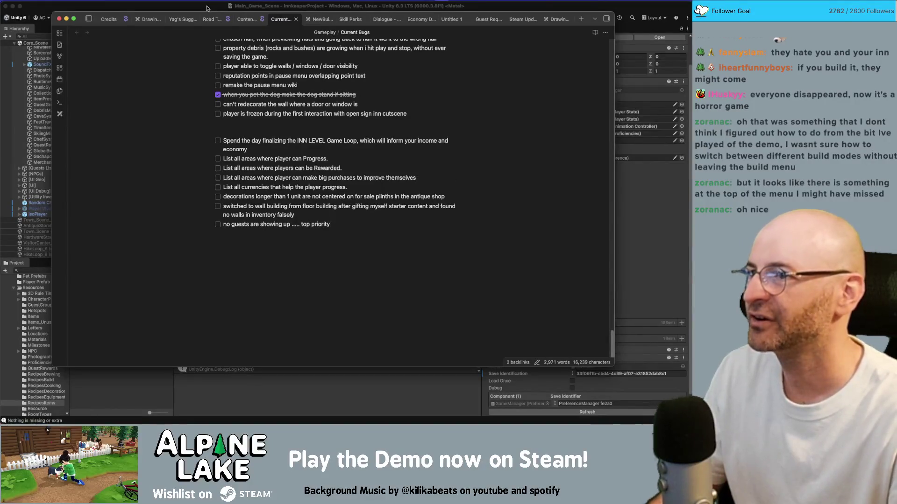
pyautogui.press('super+Tab')
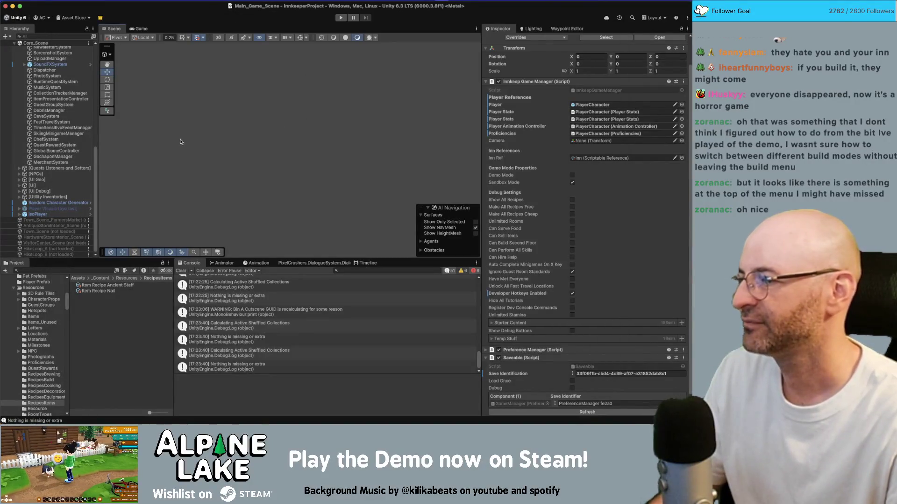
# - Select Inn Systems > SpawnGuestSystem and ping its script in the project's Systems folder
pyautogui.rightClick(195, 144)
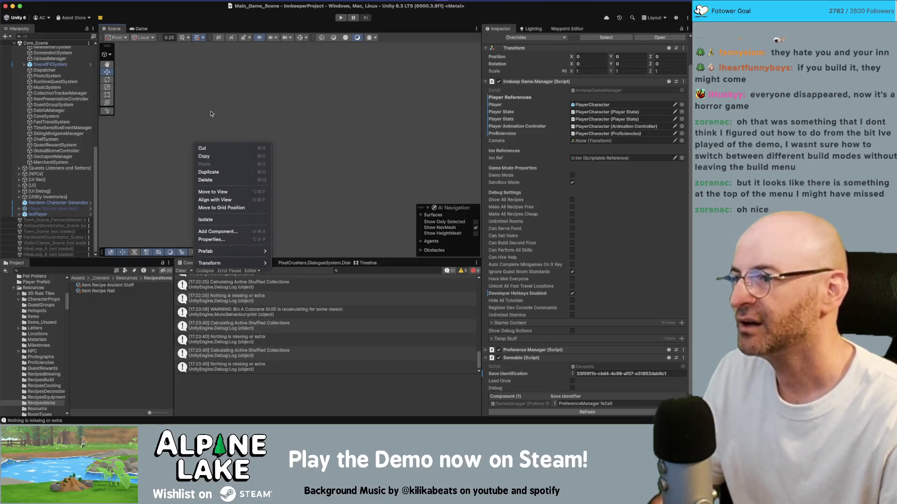
pyautogui.press('Escape')
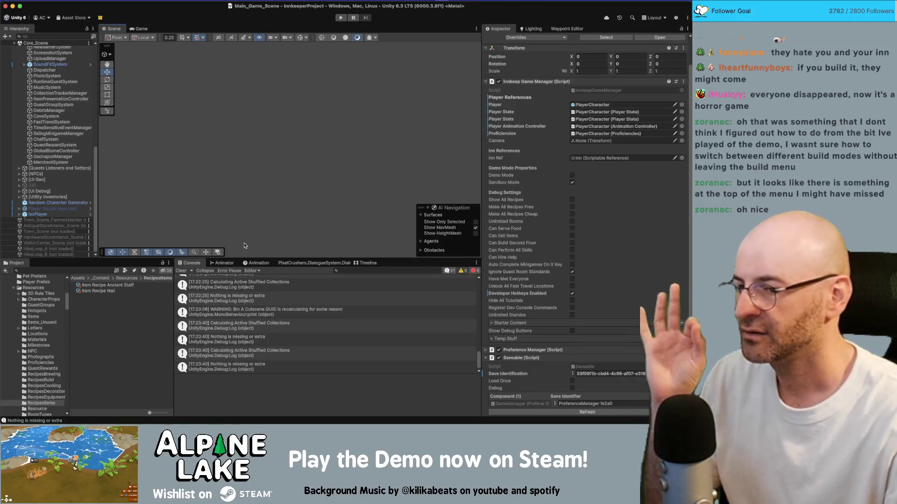
pyautogui.scroll(10, 76, 154)
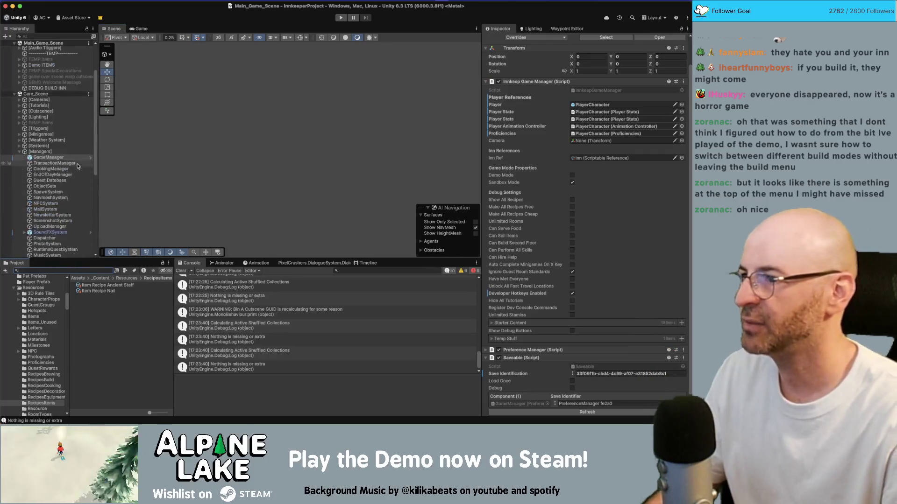
pyautogui.click(71, 78)
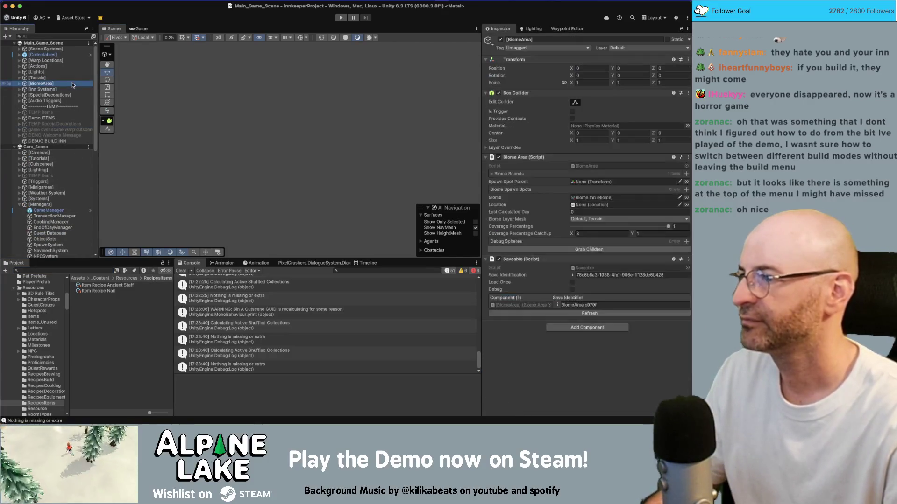
pyautogui.press('Down')
pyautogui.press('Down')
pyautogui.press('Right')
pyautogui.press('Down')
pyautogui.press('Down')
pyautogui.press('Down')
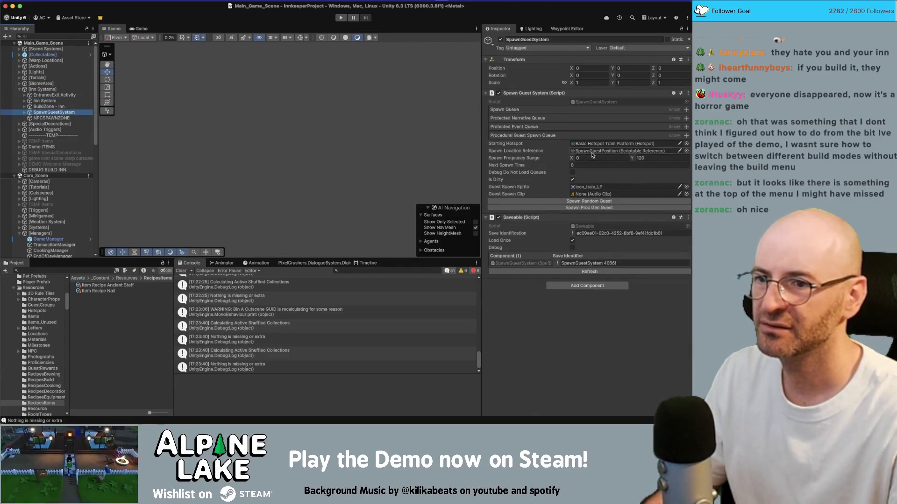
pyautogui.click(579, 101)
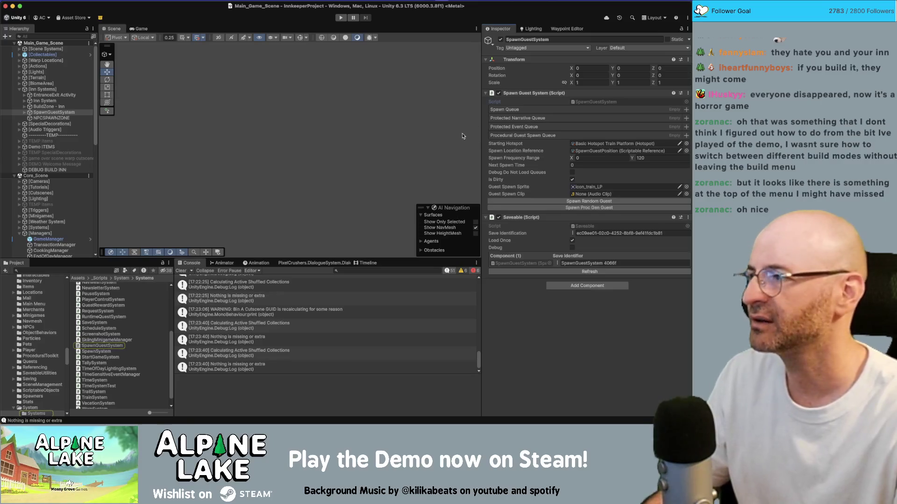
# - Scroll through TrySpawn and the queue methods in SpawnGuestSystem.cs, then return to Unity
pyautogui.scroll(-10, 359, 278)
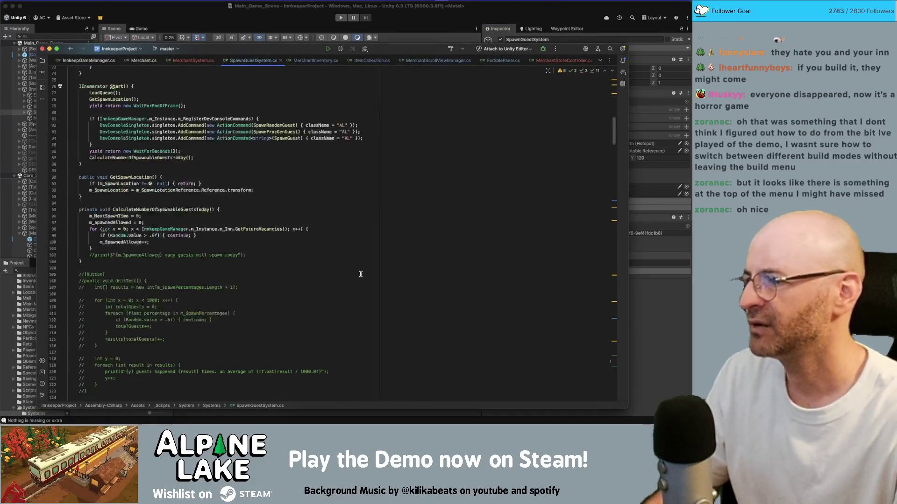
pyautogui.scroll(-10, 361, 274)
pyautogui.scroll(-20, 361, 274)
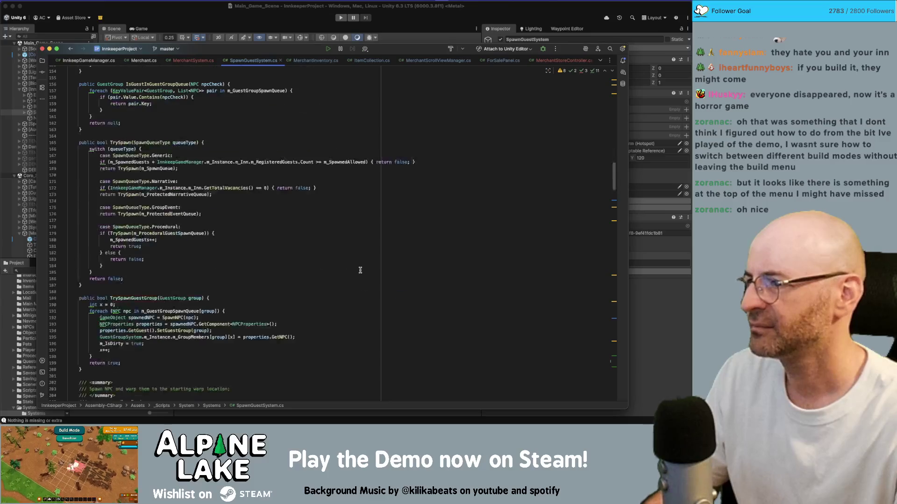
pyautogui.scroll(-20, 377, 234)
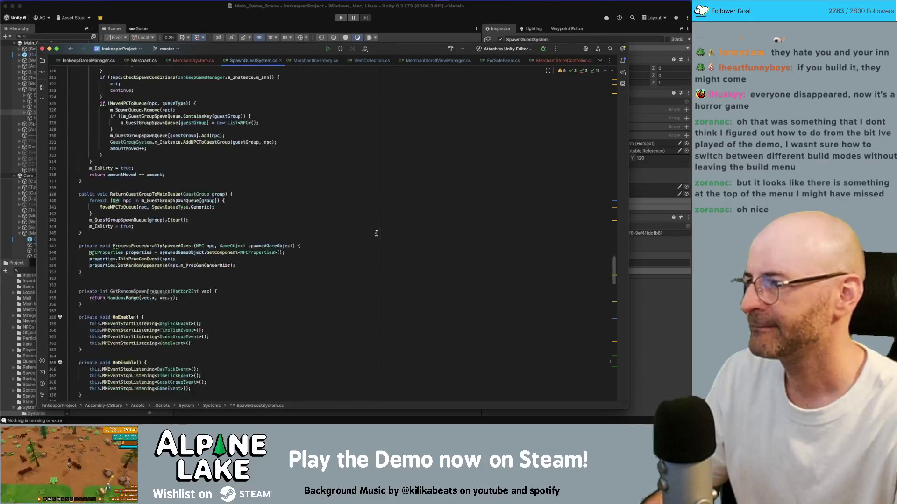
pyautogui.scroll(-10, 376, 233)
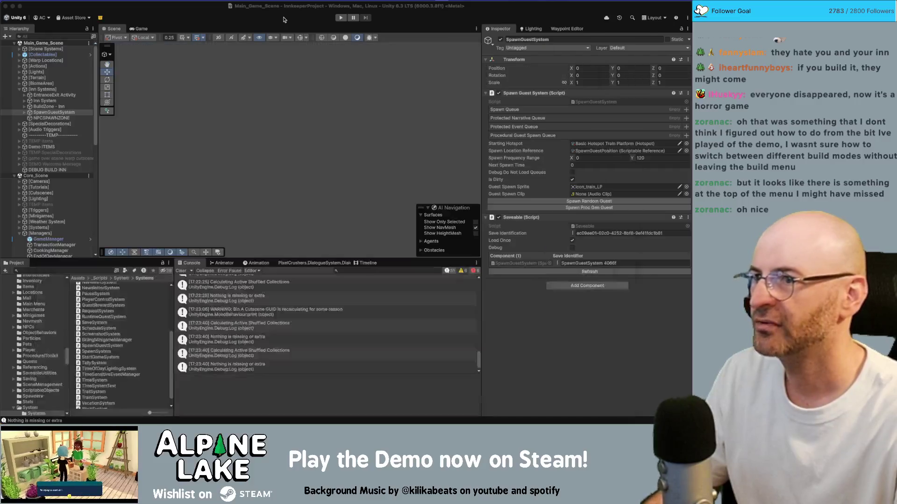
pyautogui.click(342, 19)
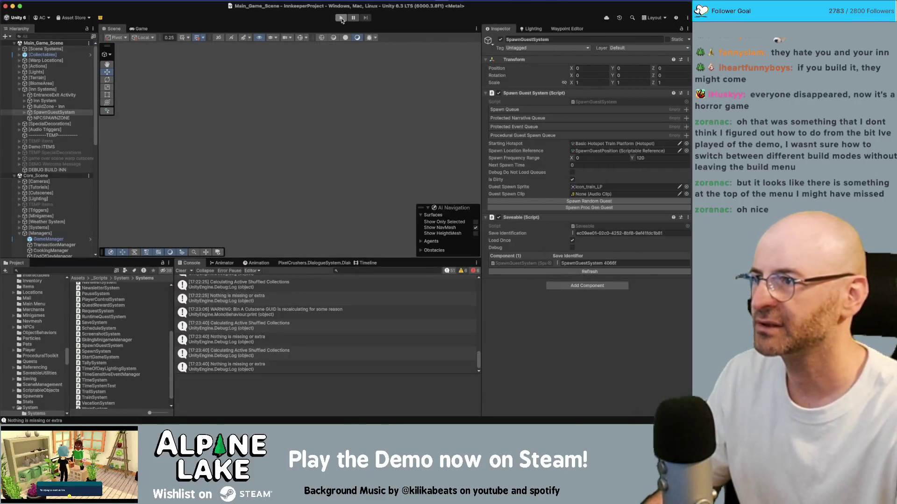
# - Run the game and review, then collapse, the Spawn Queue and Protected Narrative Queue lists
pyautogui.click(341, 18)
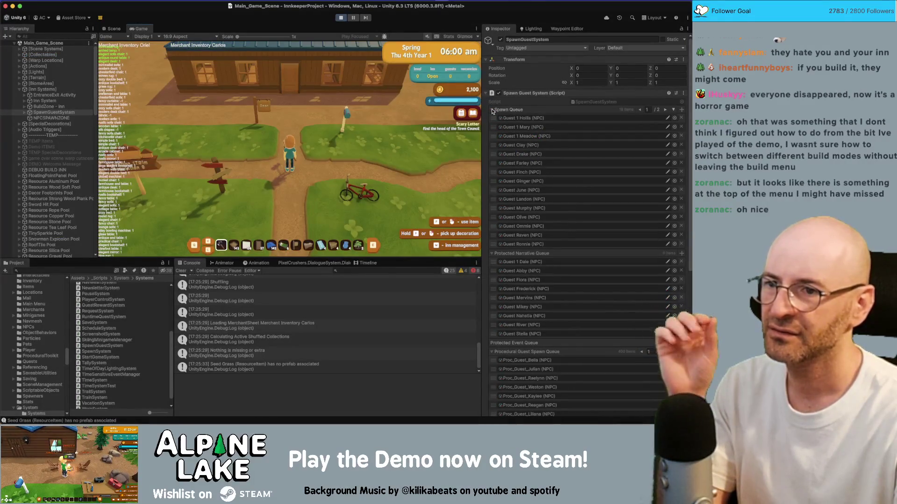
pyautogui.click(666, 111)
pyautogui.click(641, 110)
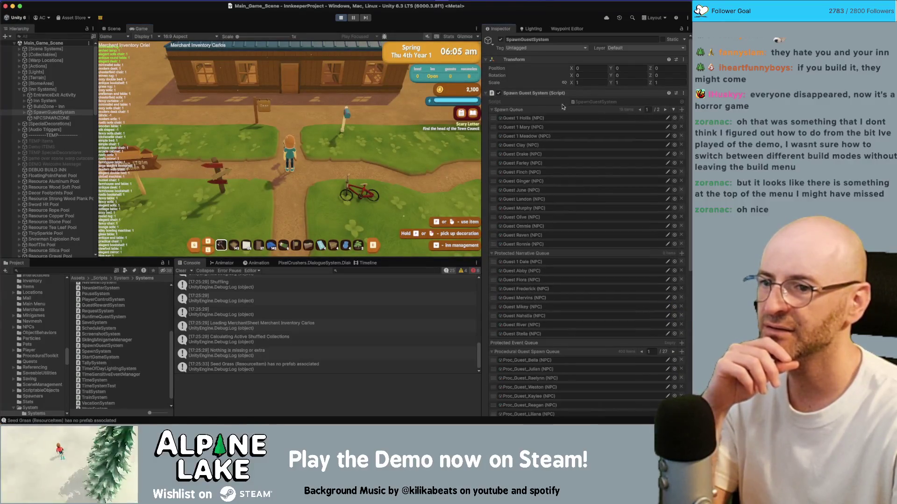
pyautogui.click(491, 110)
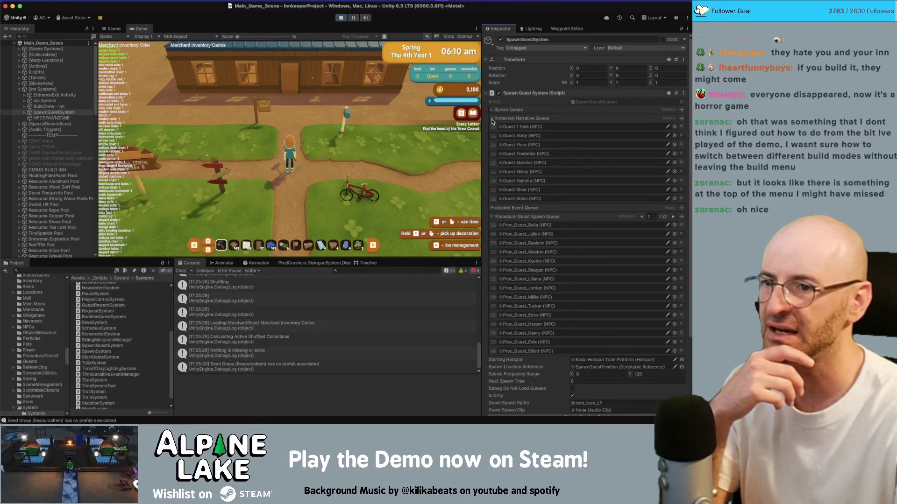
pyautogui.click(492, 119)
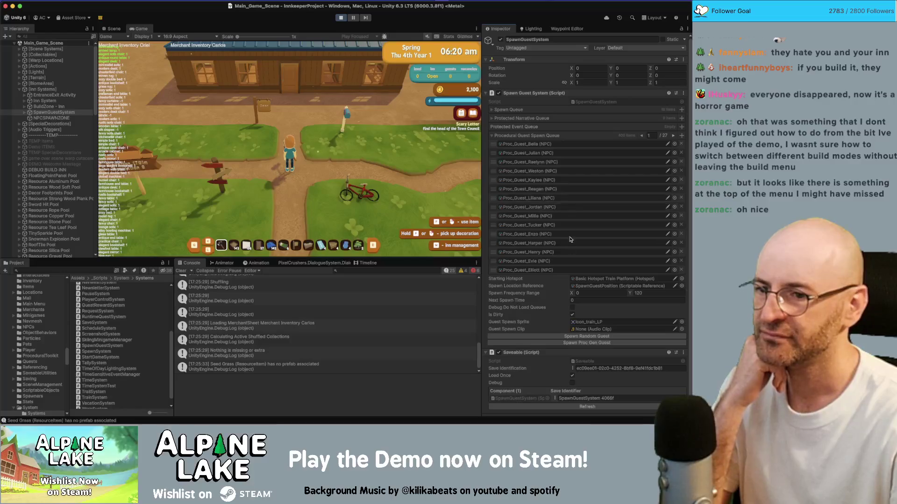
# - End the in-game day to reach Fri 5th Year 1, then stop play mode
pyautogui.click(353, 145)
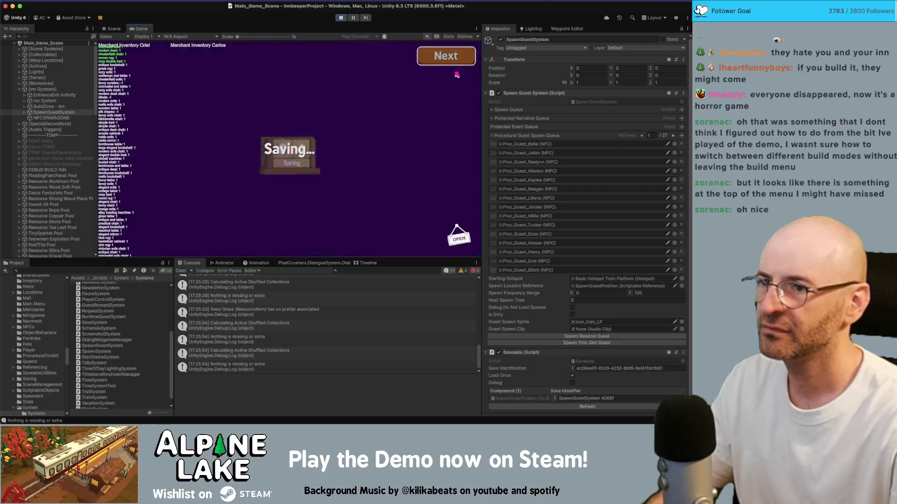
pyautogui.click(448, 63)
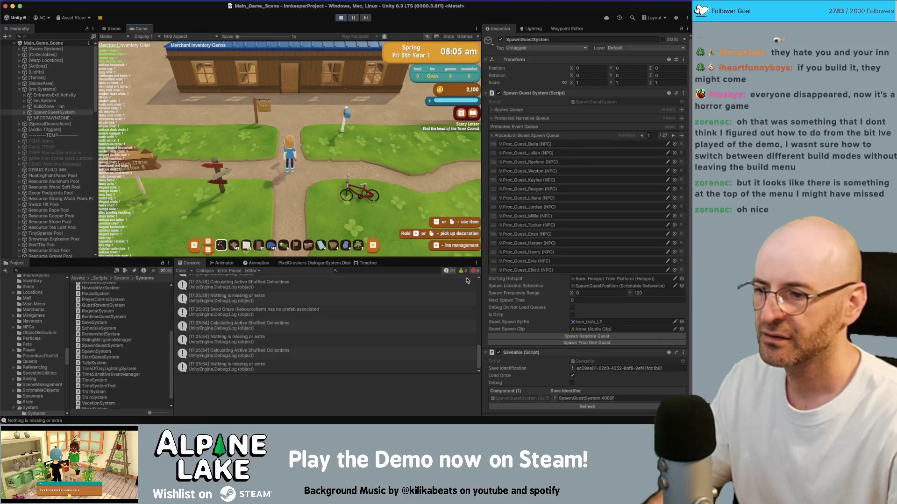
pyautogui.click(345, 18)
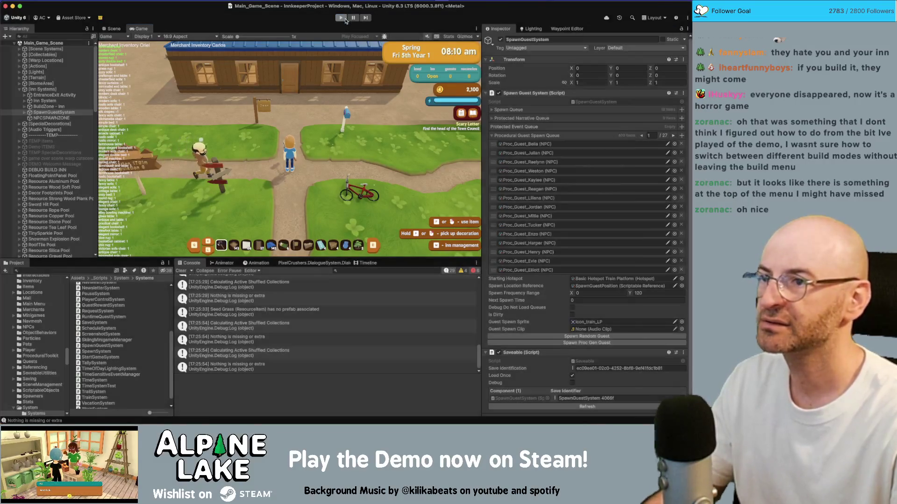
pyautogui.press('super+Tab')
# - Inspect TrySpawnAnyGeneric's return and the npcc variable in SpawnProcGenGuest
pyautogui.click(460, 107)
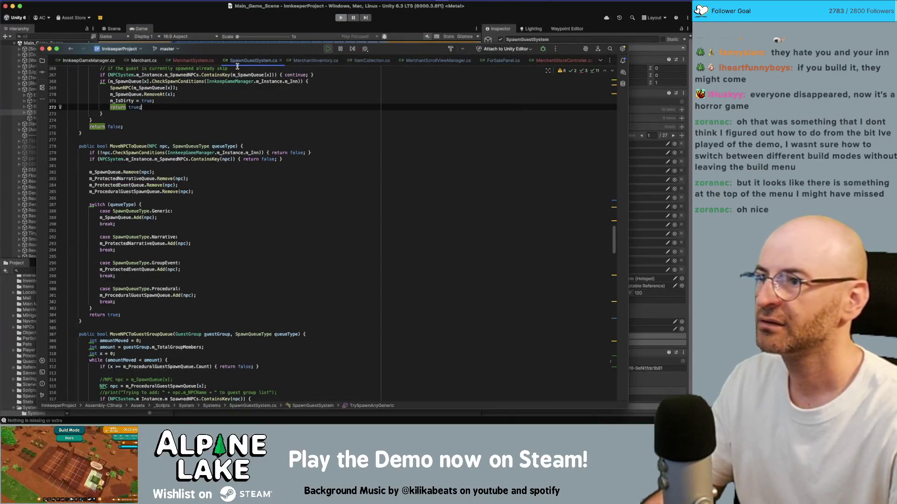
pyautogui.scroll(-20, 309, 206)
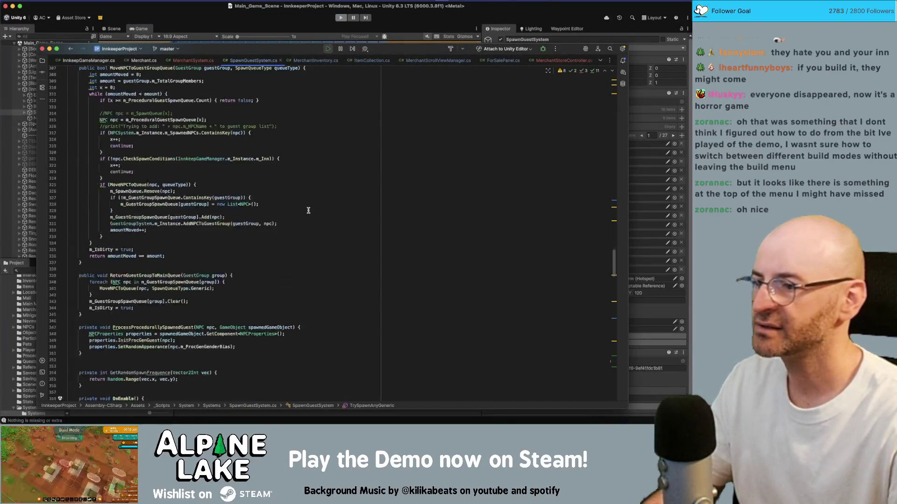
pyautogui.scroll(-12, 309, 209)
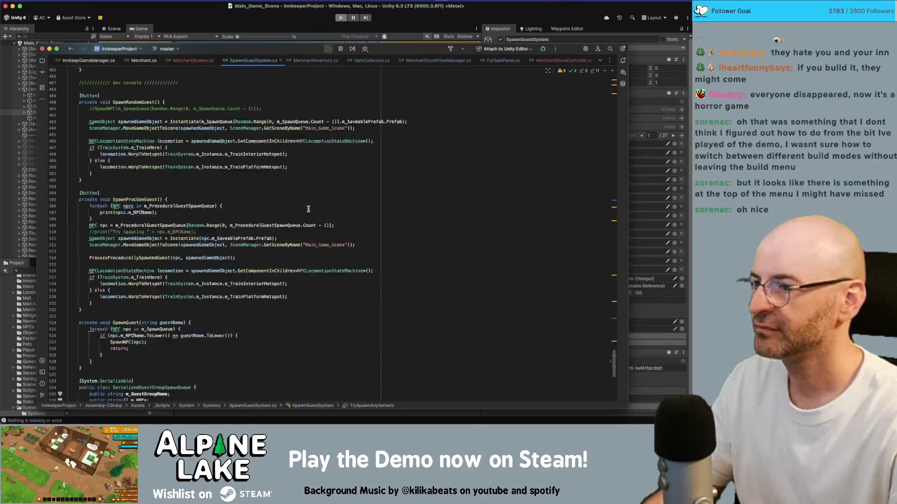
pyautogui.scroll(4, 309, 208)
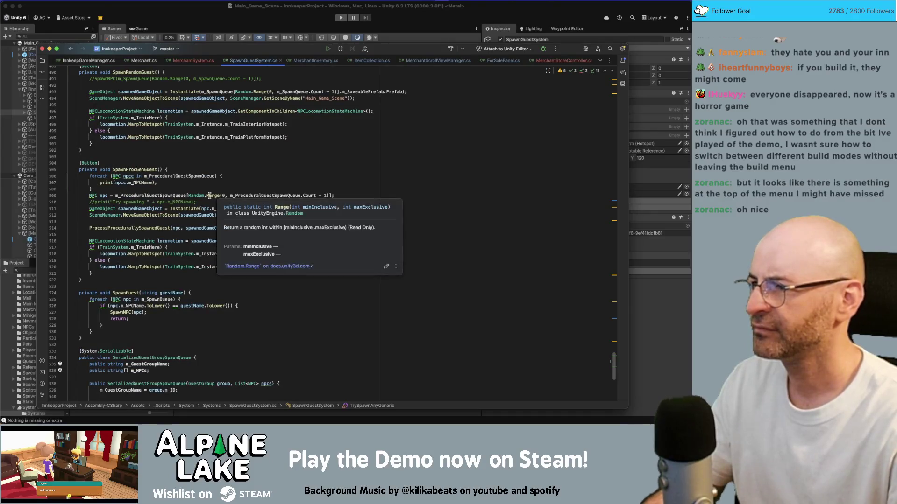
pyautogui.click(165, 176)
pyautogui.scroll(15, 165, 177)
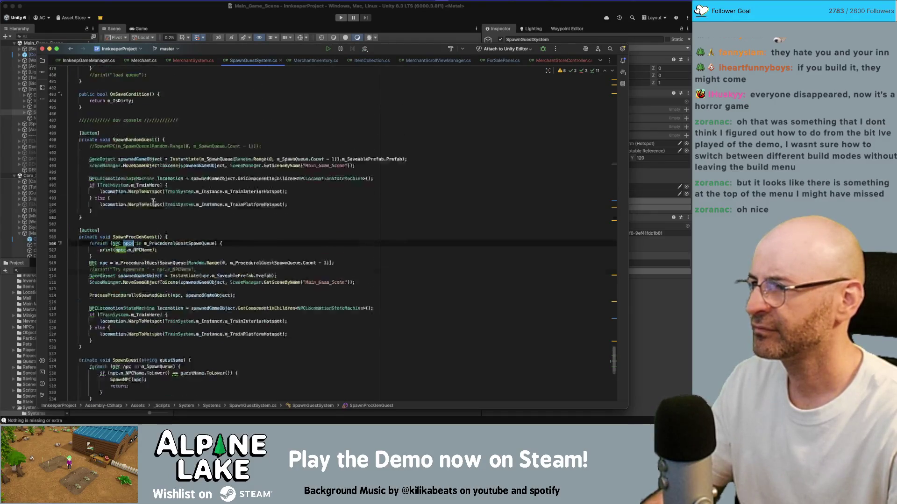
pyautogui.scroll(9, 146, 267)
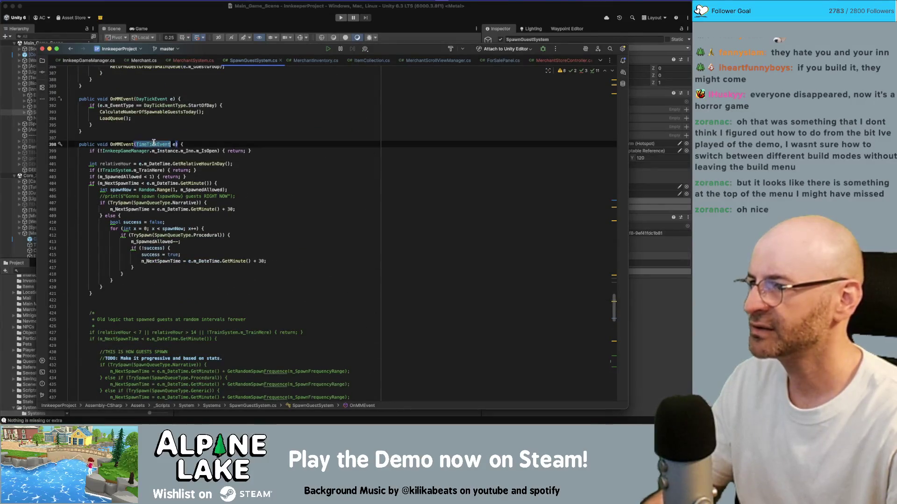
# - Search for m_SpawnedAllowed, stepping to CalculateNumberOfSpawnableGuestsToday's future-vacancy count
pyautogui.click(138, 167)
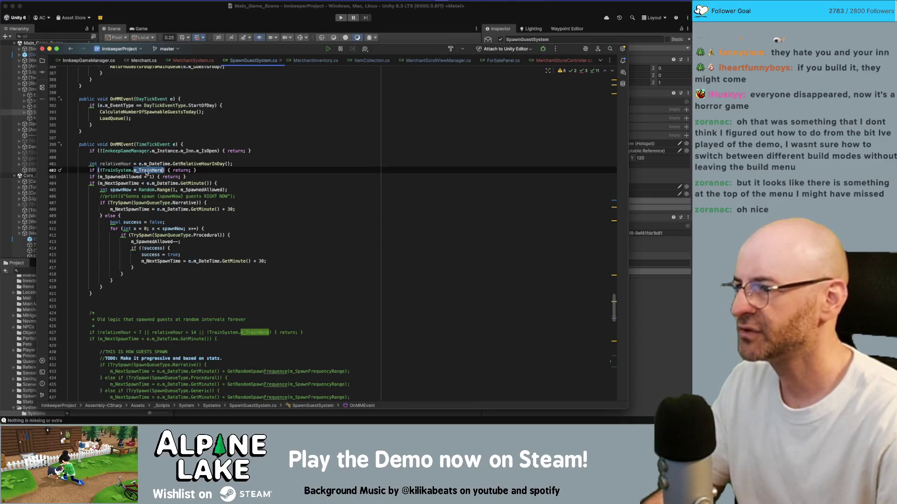
pyautogui.click(133, 177)
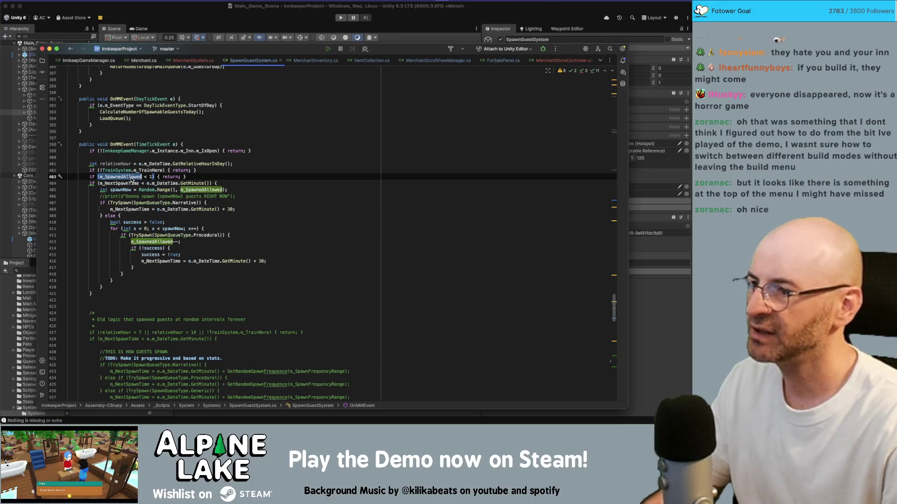
pyautogui.press('super+f')
pyautogui.press('Return')
pyautogui.press('Return')
pyautogui.press('Return')
pyautogui.press('Return')
pyautogui.press('Return')
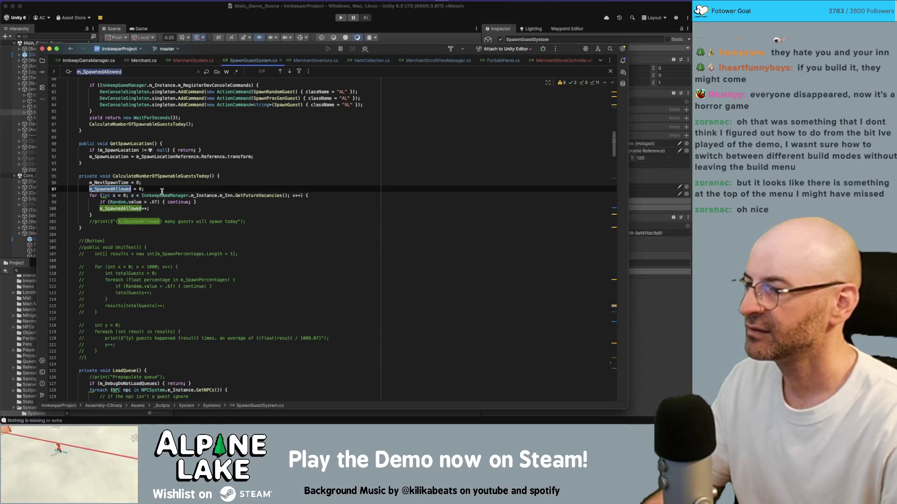
# - Uncomment the daily guest-count print on line 102
pyautogui.click(180, 212)
pyautogui.press('Down')
pyautogui.press('super+slash')
pyautogui.click(244, 202)
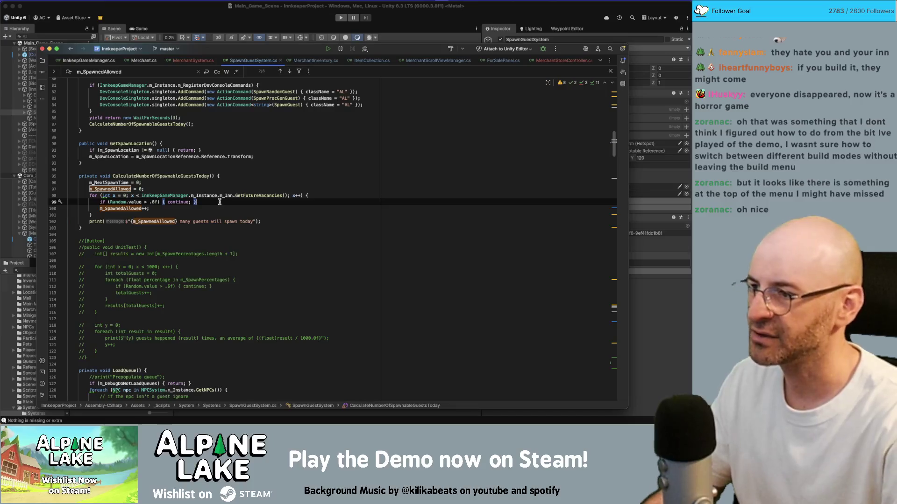
# - Uncomment the 'Gonna spawn {spawnNow} guests RIGHT NOW' print on line 406 in the time-tick handler
pyautogui.press('pagedown')
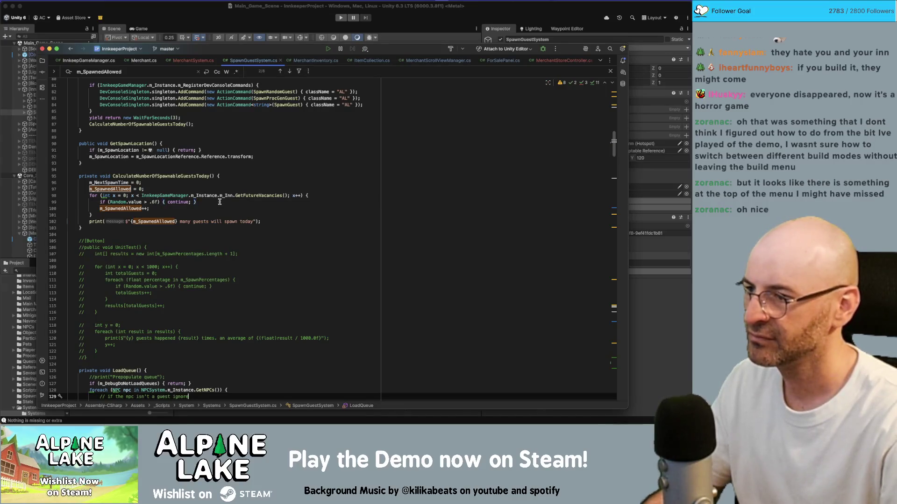
pyautogui.press('pagedown')
pyautogui.press('pagedown')
pyautogui.press('pagedown')
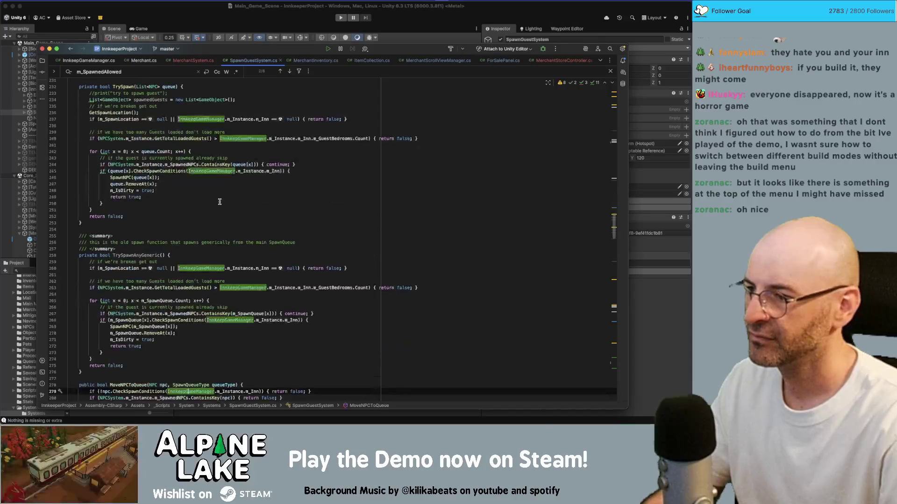
pyautogui.press('pagedown')
pyautogui.press('pagedown')
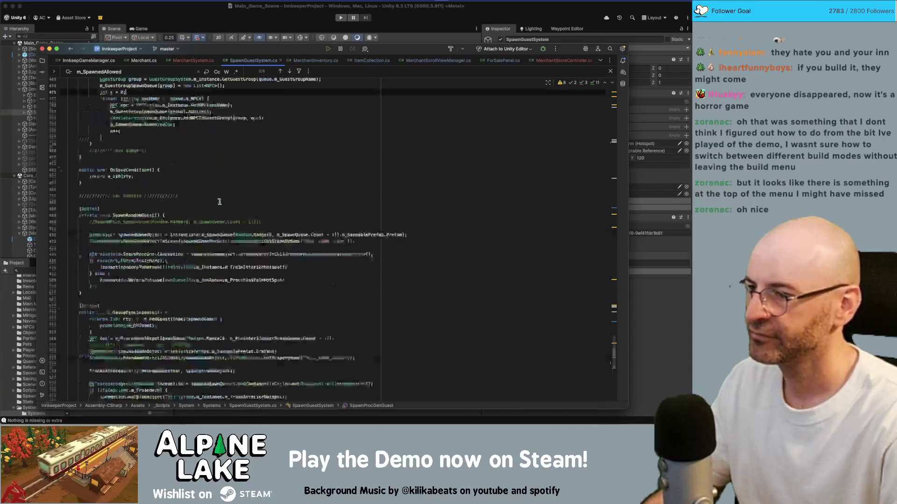
pyautogui.press('pageup')
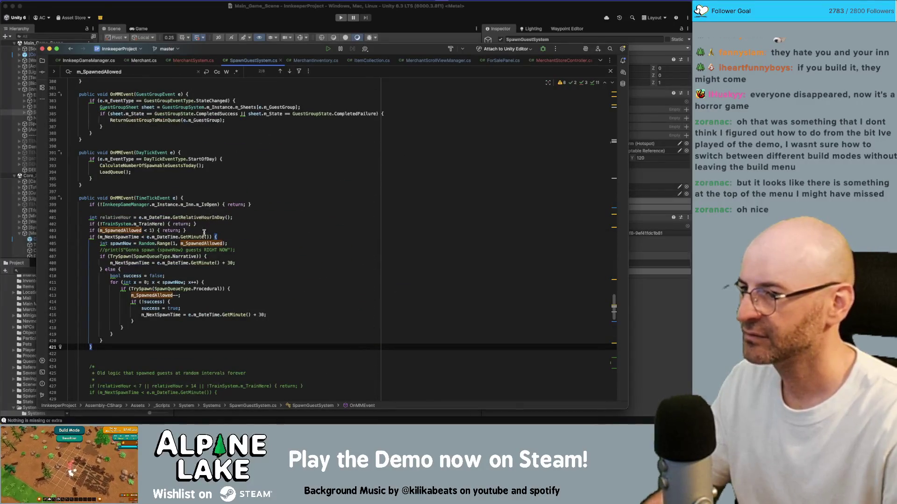
pyautogui.doubleClick(132, 237)
pyautogui.click(197, 239)
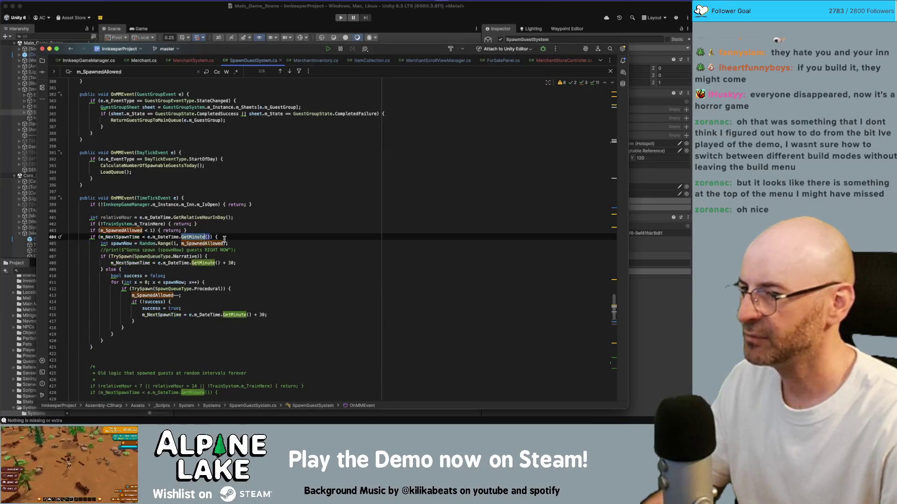
pyautogui.press('Down')
pyautogui.press('Down')
pyautogui.press('End')
pyautogui.press('super+slash')
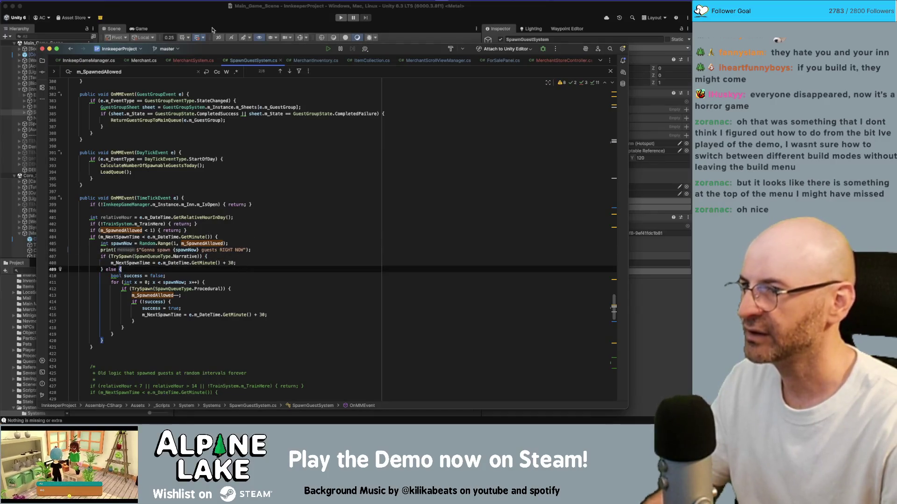
pyautogui.click(256, 18)
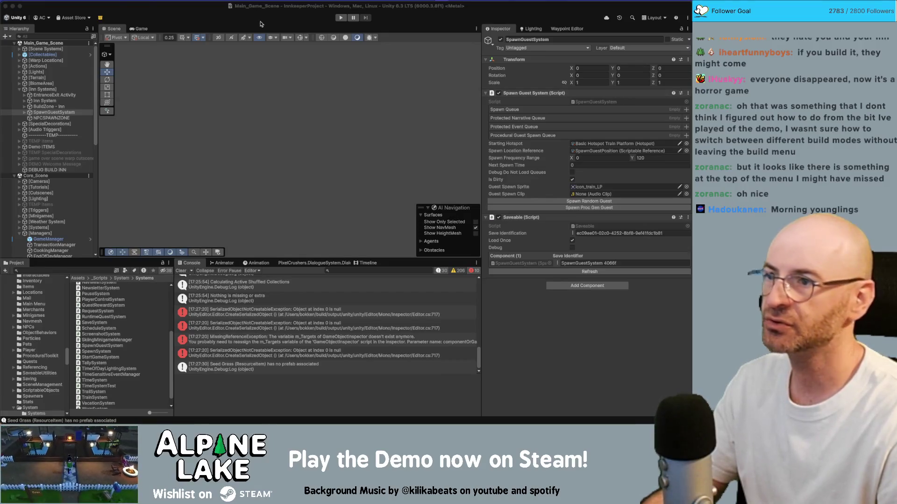
# - Play the game and view stack traces of the '0 many guests will spawn today' logs
pyautogui.click(290, 22)
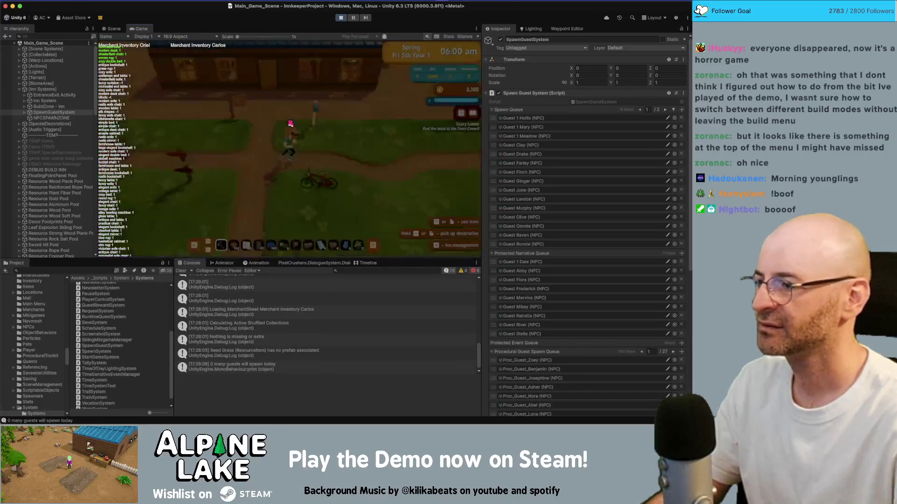
pyautogui.click(227, 369)
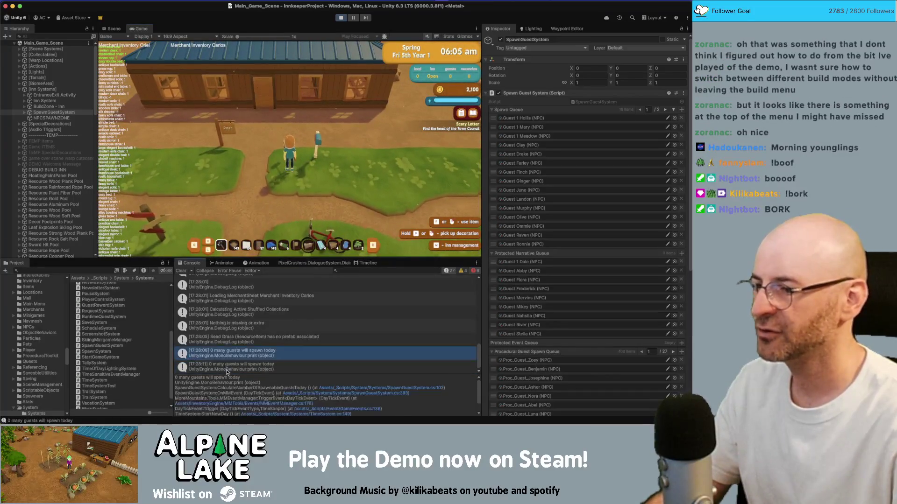
pyautogui.click(250, 371)
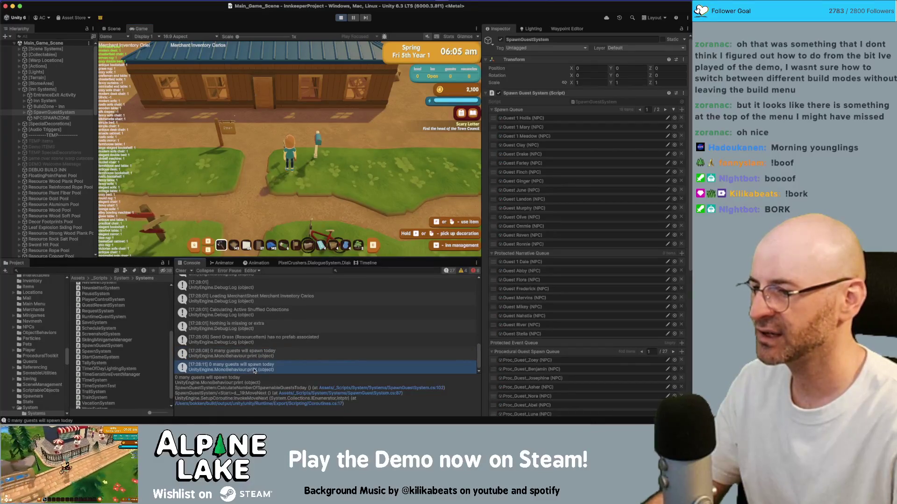
pyautogui.click(253, 352)
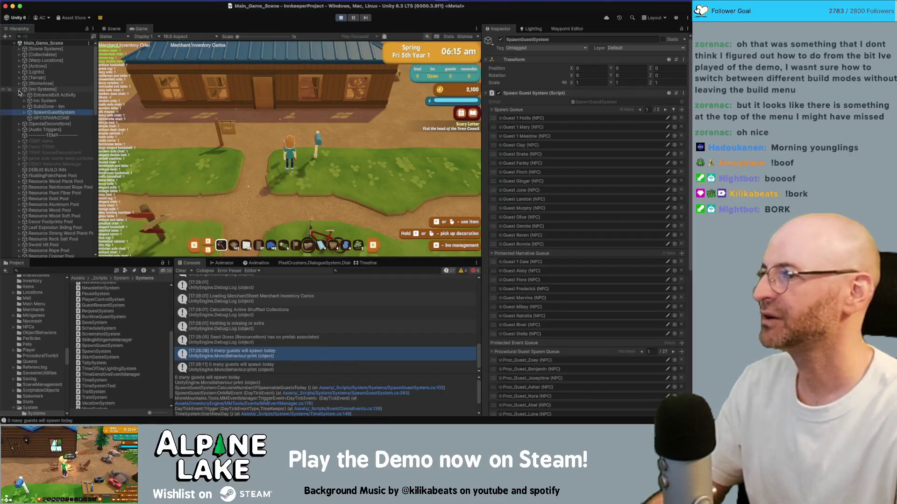
# - Open the game's inn management mode and check a room's type options
pyautogui.click(20, 89)
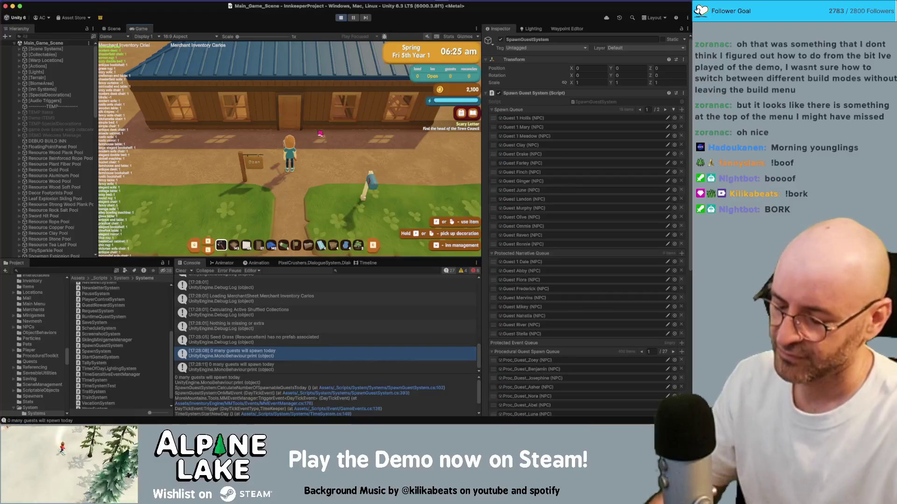
pyautogui.press('i')
pyautogui.click(287, 191)
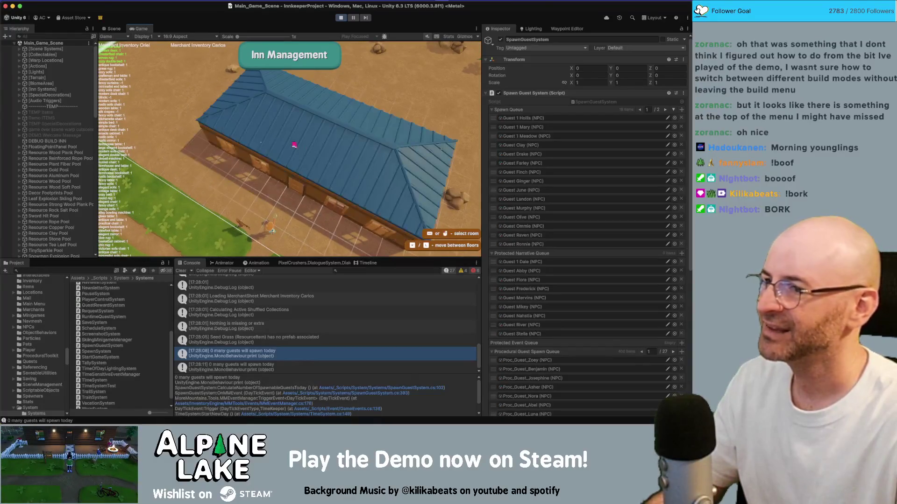
pyautogui.click(258, 129)
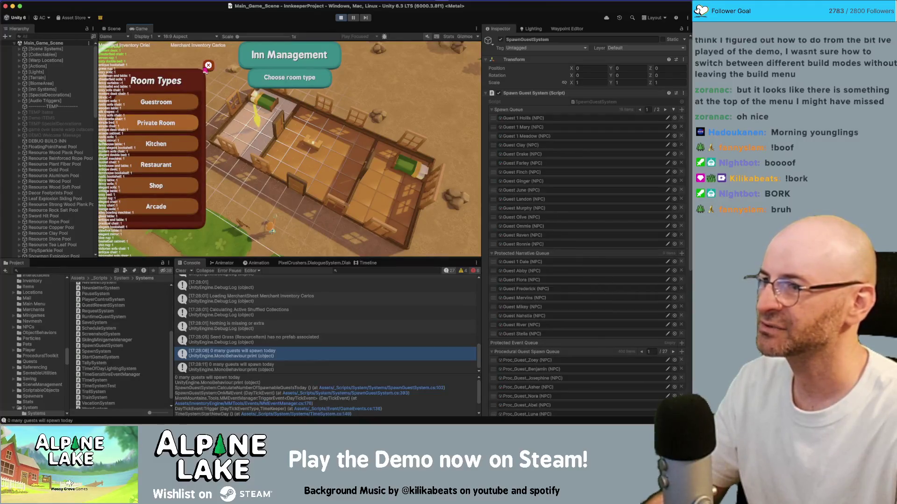
pyautogui.click(368, 262)
pyautogui.click(335, 263)
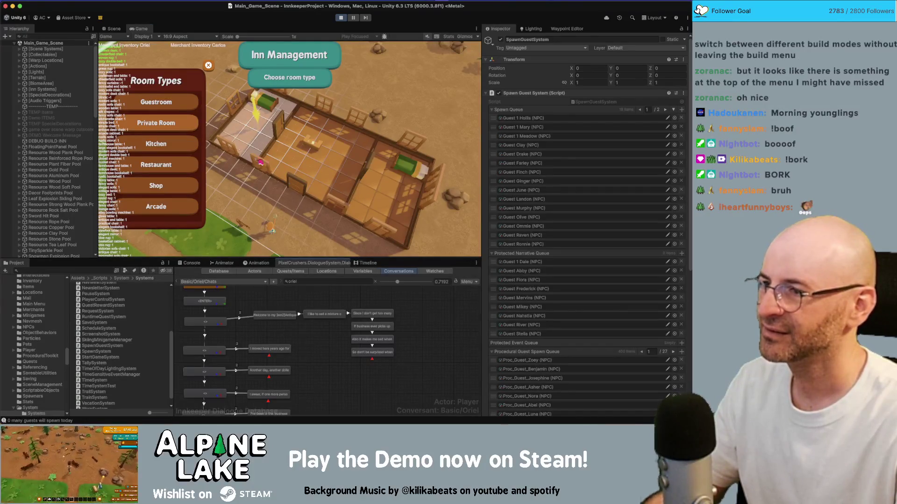
pyautogui.click(208, 65)
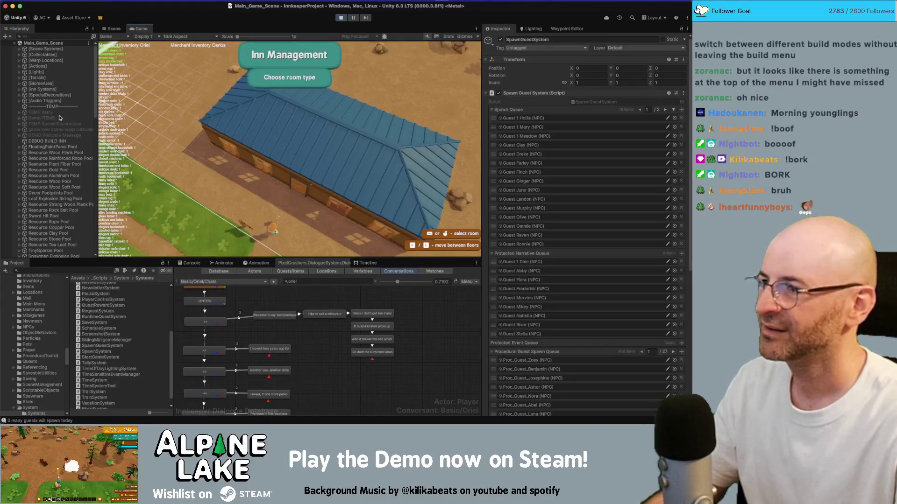
# - Stop play mode and go back to the spawn script in Rider
pyautogui.scroll(-10, 62, 197)
pyautogui.scroll(10, 62, 196)
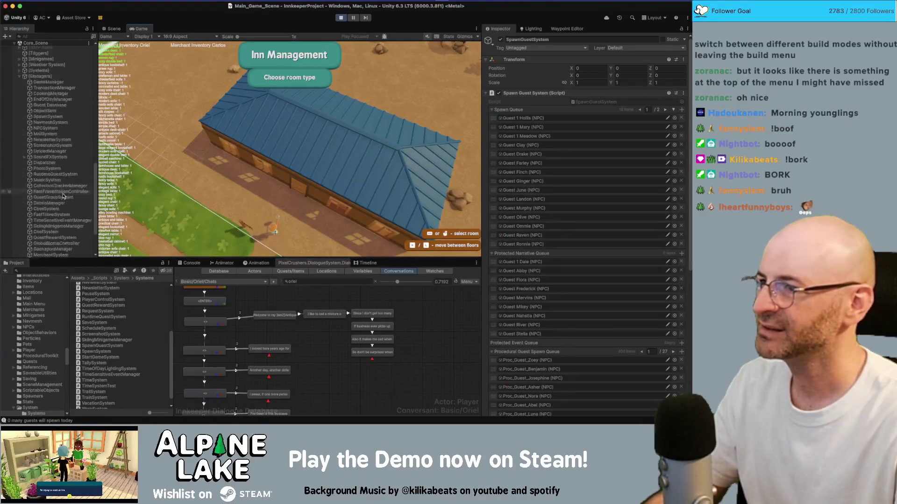
pyautogui.click(338, 17)
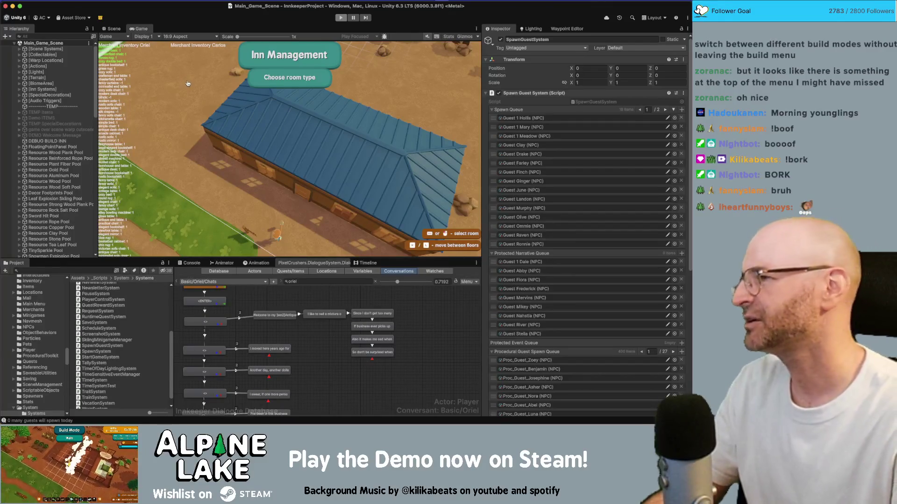
pyautogui.press('super+Tab')
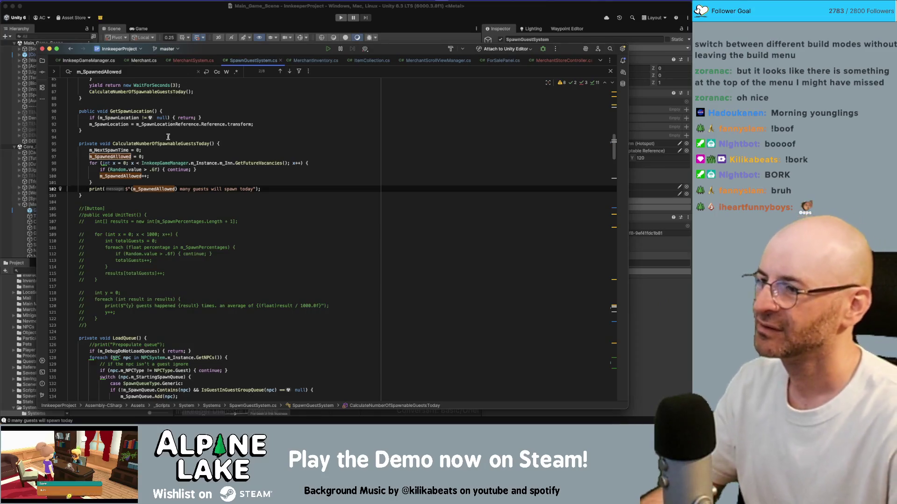
# - Leave the caret after the commented test method and return to Unity
pyautogui.click(123, 323)
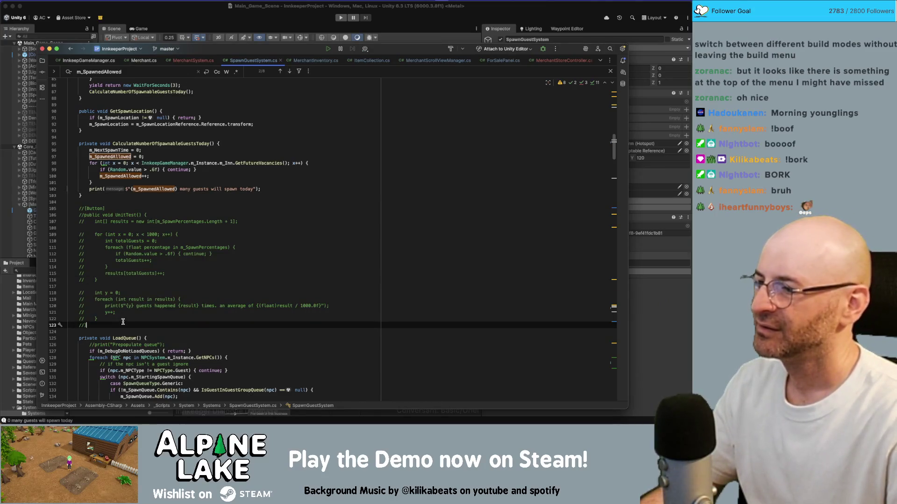
pyautogui.click(198, 27)
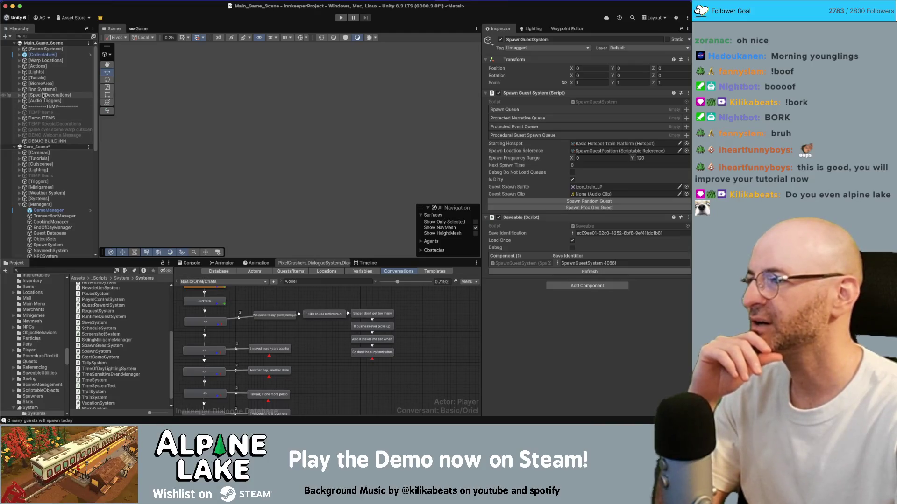
# - Inspect Inn Systems and Demo ITEMS in the Hierarchy, close the Finder windows, and replay
pyautogui.click(44, 89)
pyautogui.press('Down')
pyautogui.press('Down')
pyautogui.press('Down')
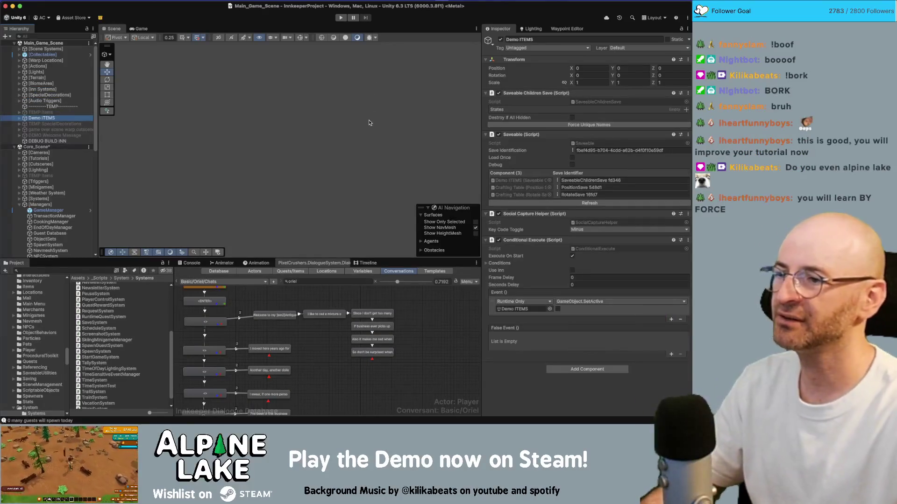
pyautogui.press('super+Tab')
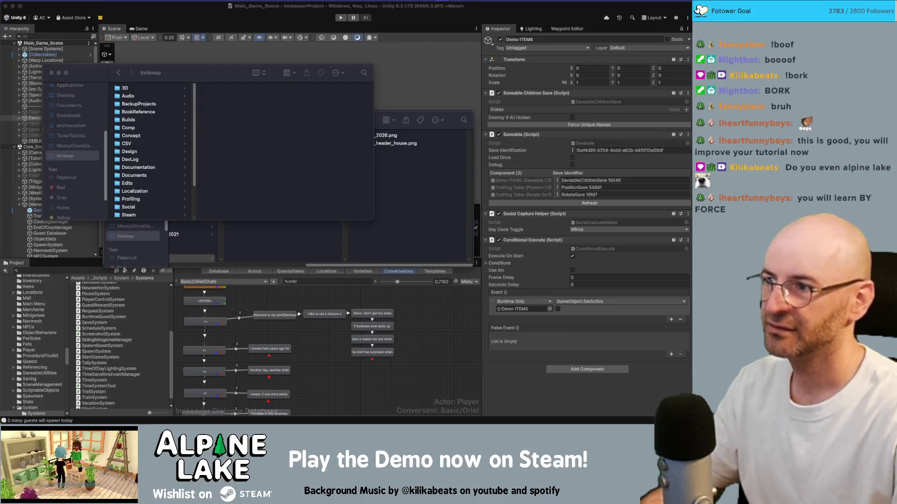
pyautogui.click(398, 176)
pyautogui.click(327, 47)
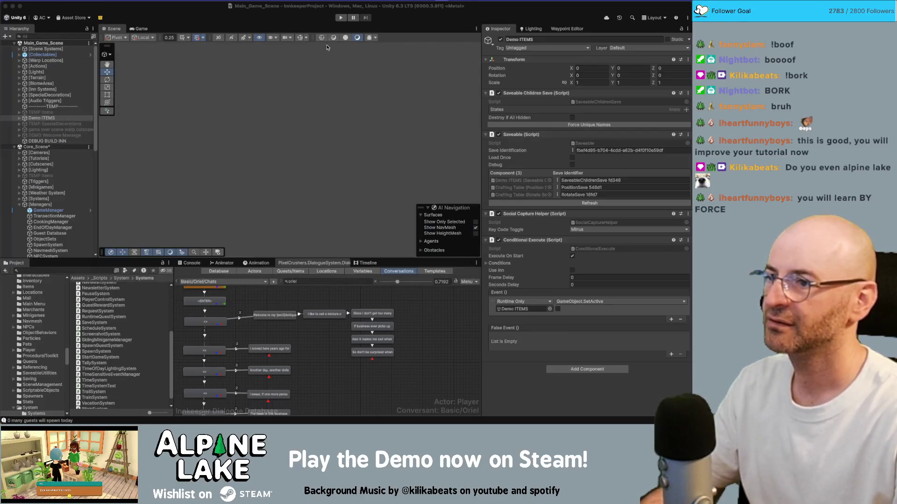
pyautogui.click(341, 19)
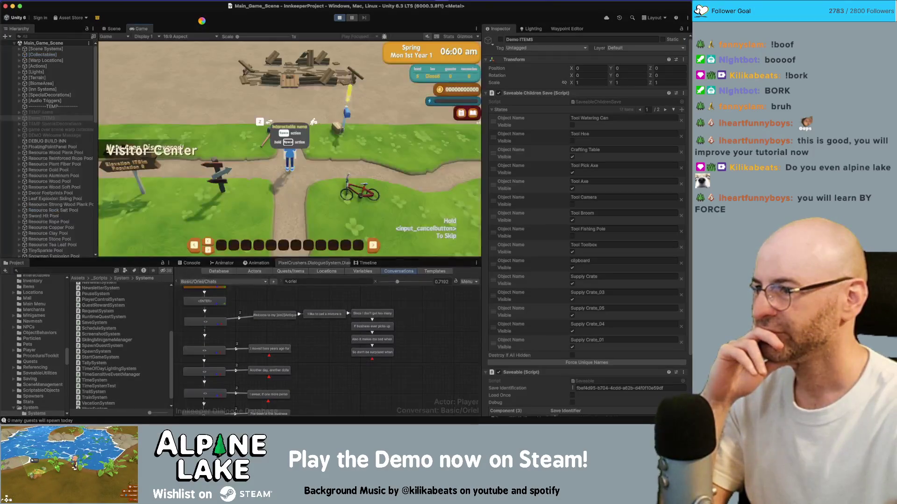
# - Skip the intro cutscene, dismiss the Moving! tutorial and walk north into the inn
pyautogui.click(47, 140)
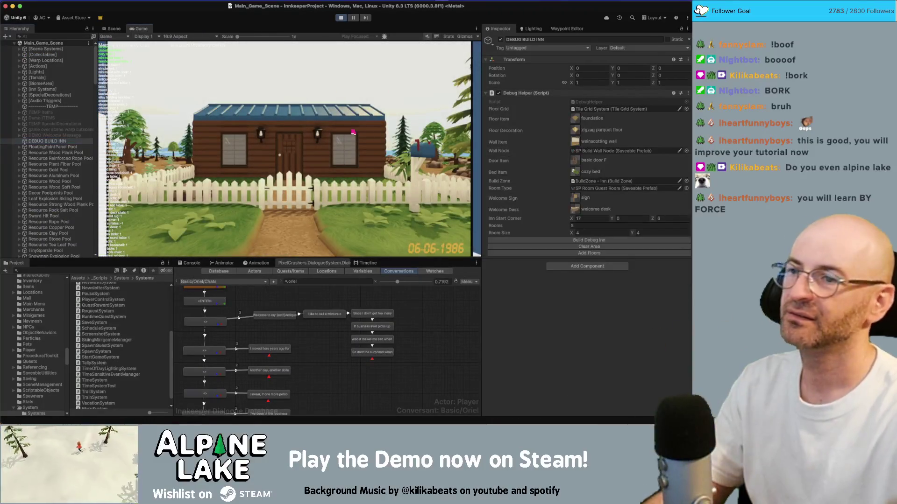
pyautogui.press('Escape')
pyautogui.click(286, 180)
pyautogui.press('w')
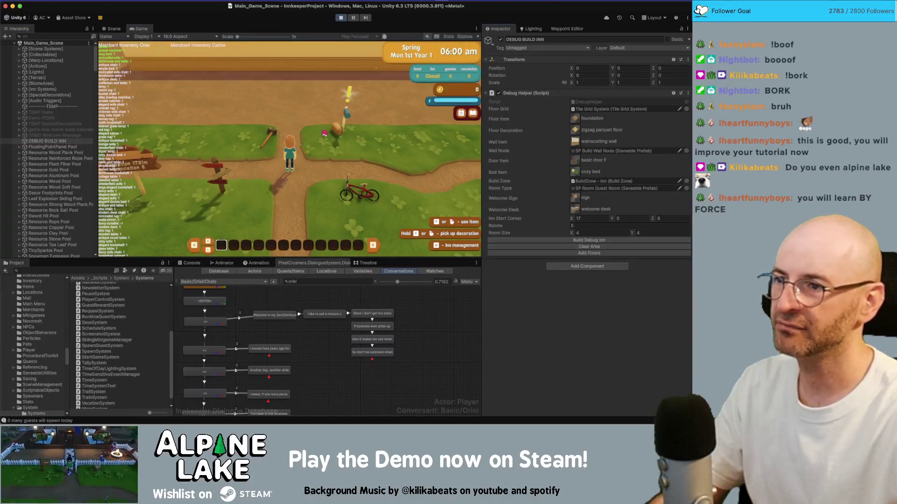
pyautogui.press('w')
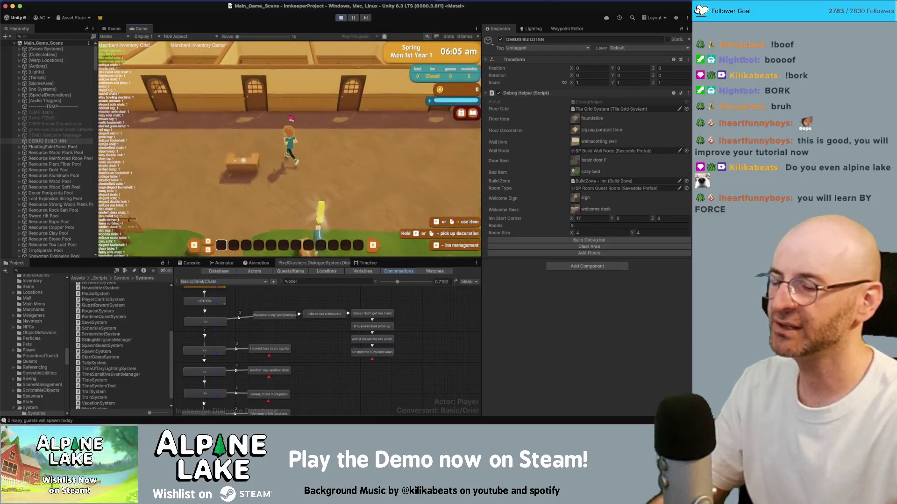
# - Dismiss the Inn Management tutorial, pass the day summary and open the inn for business
pyautogui.press('Tab')
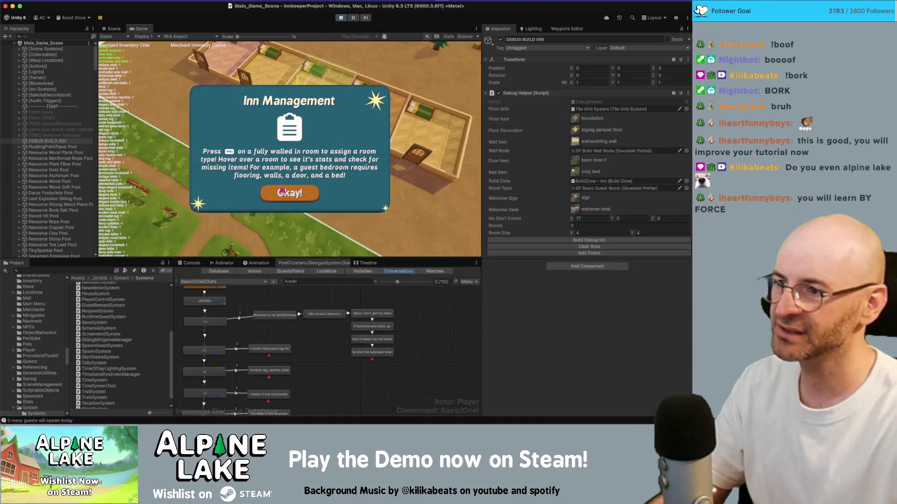
pyautogui.click(282, 191)
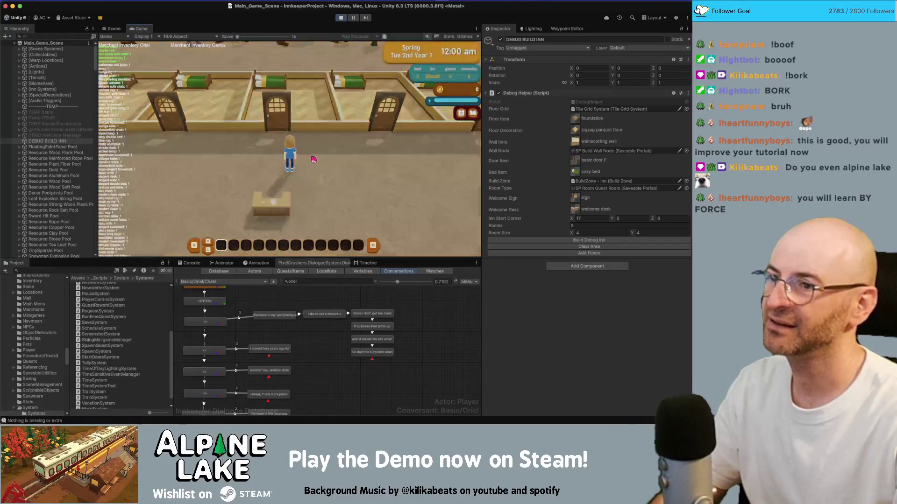
pyautogui.click(431, 57)
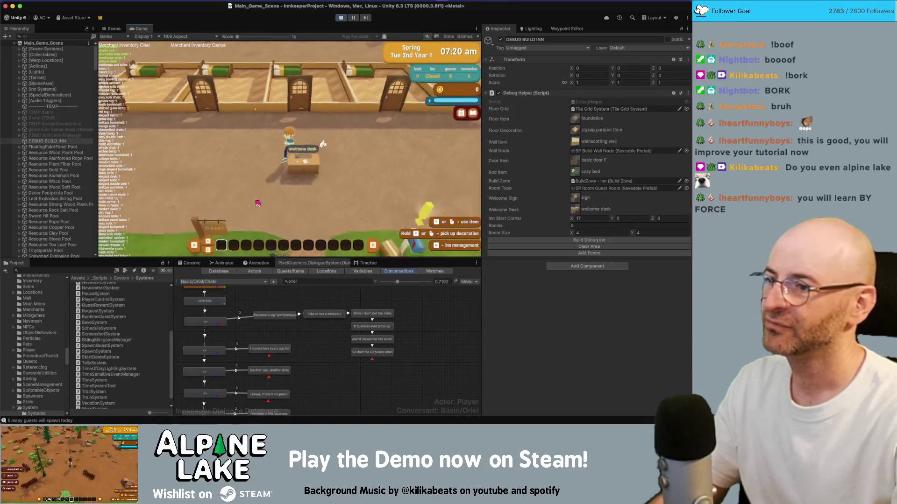
pyautogui.press('e')
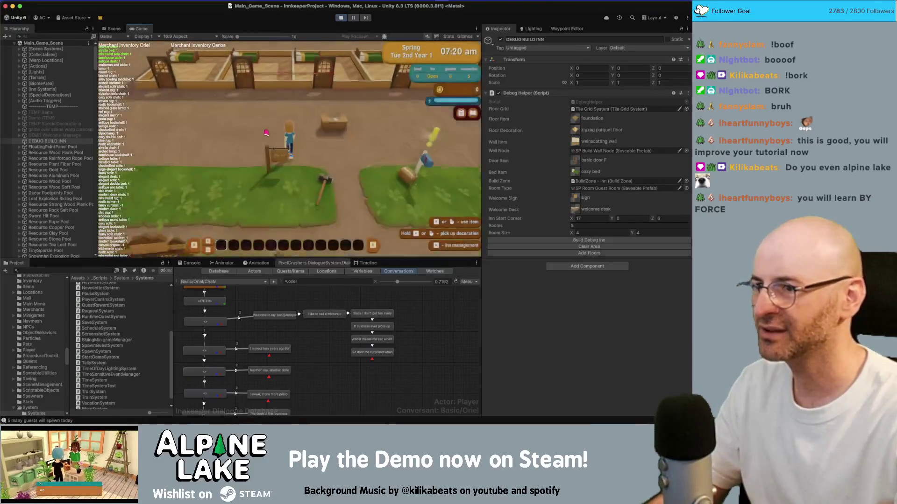
# - Glance at the quest log, then walk across the lobby toward the guest room doors
pyautogui.press('j')
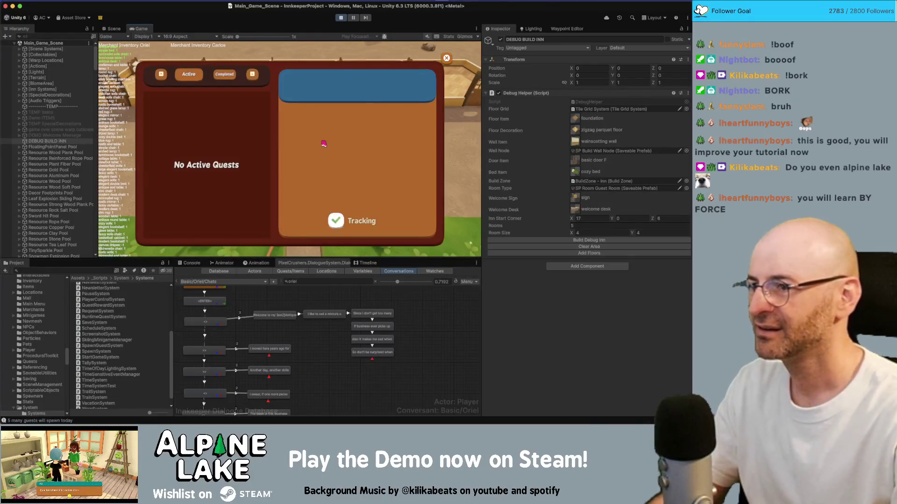
pyautogui.press('Escape')
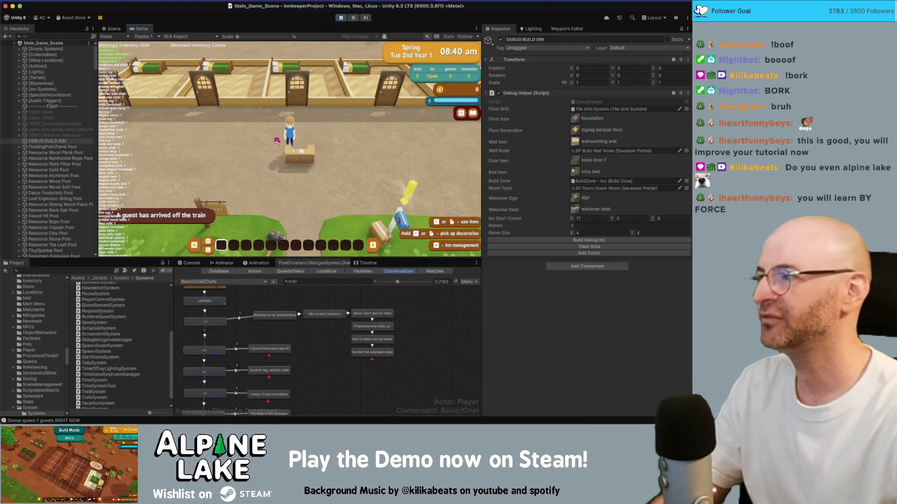
pyautogui.press('d')
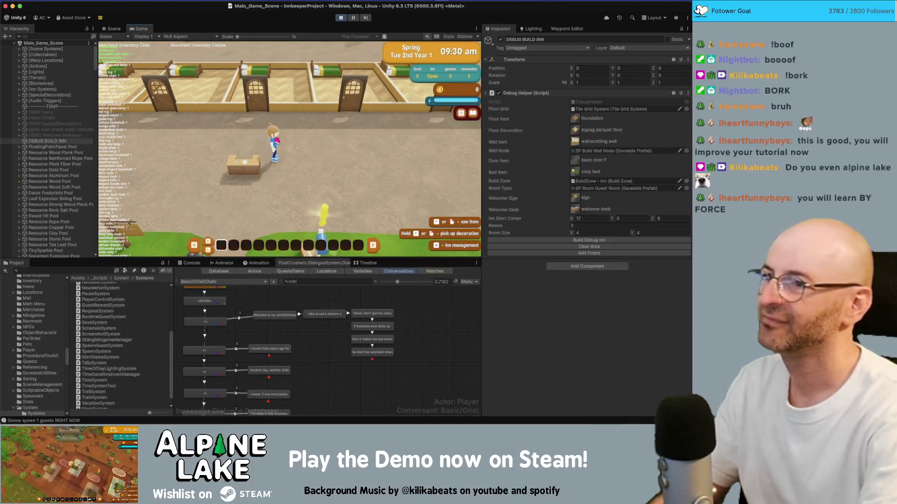
pyautogui.press('w')
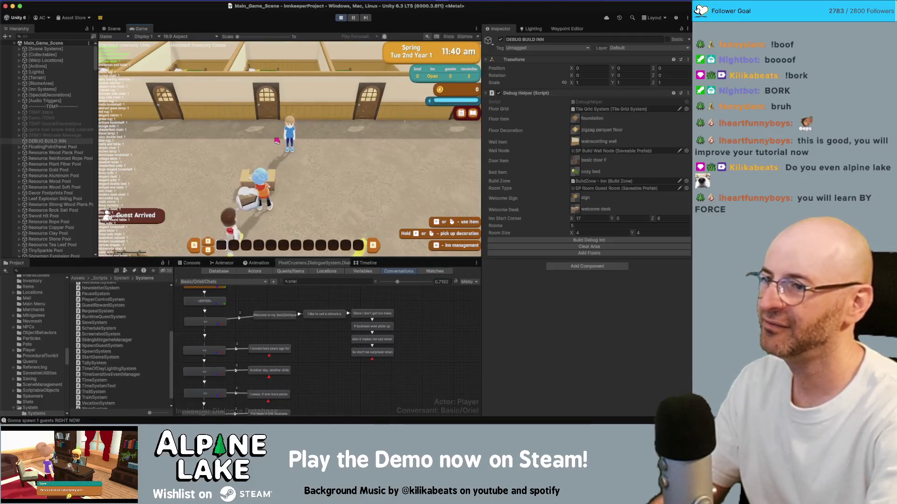
# - Greet the first arriving guest at the welcome desk and assign them a room
pyautogui.press('w')
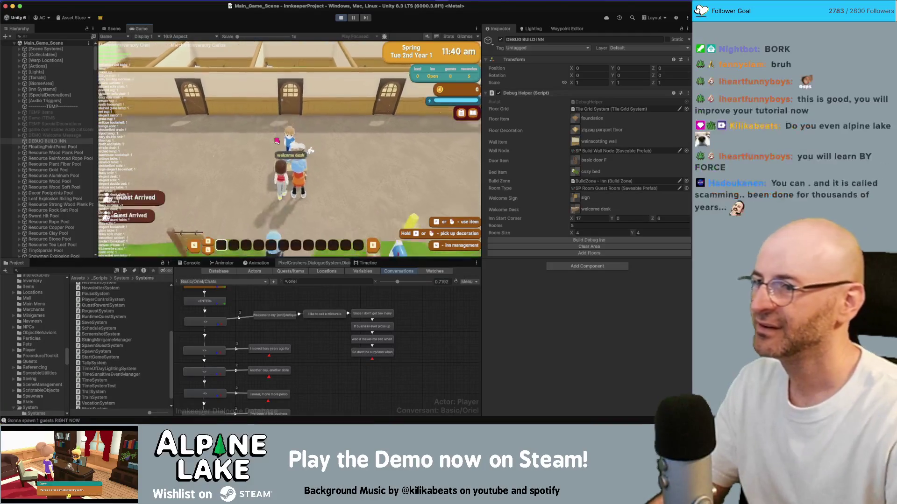
pyautogui.click(278, 130)
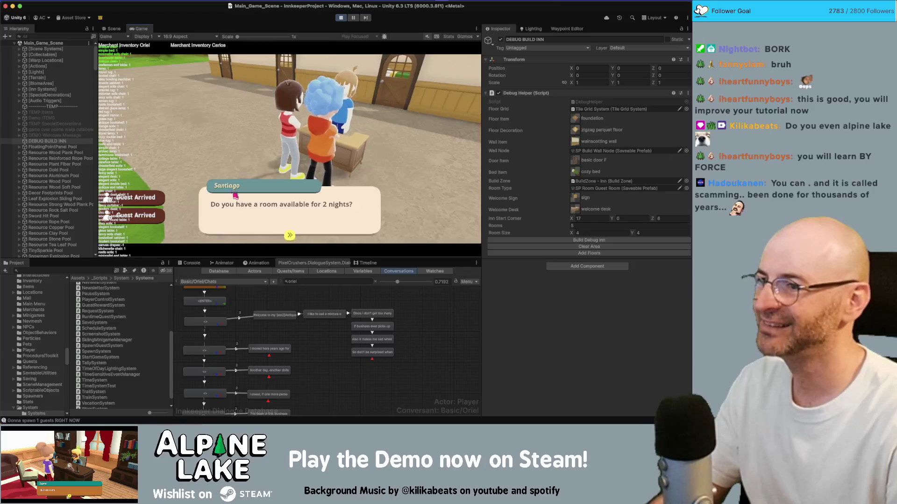
pyautogui.click(271, 212)
pyautogui.click(179, 140)
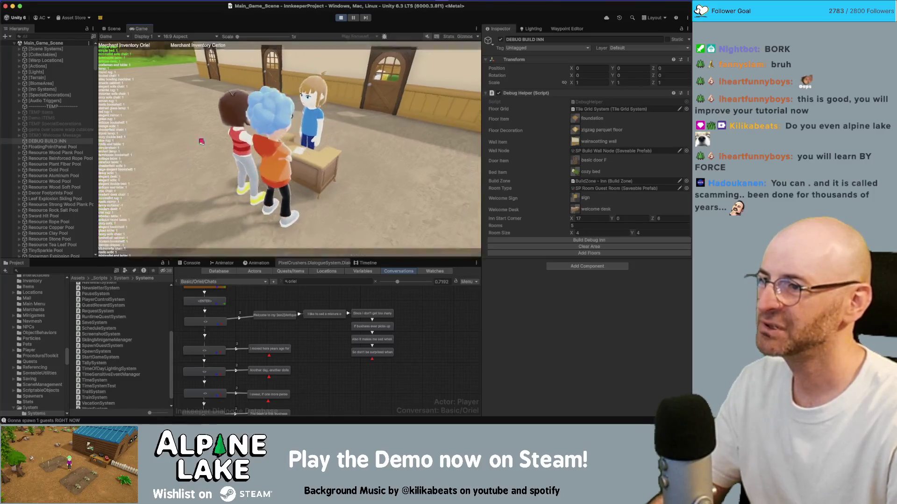
pyautogui.click(279, 183)
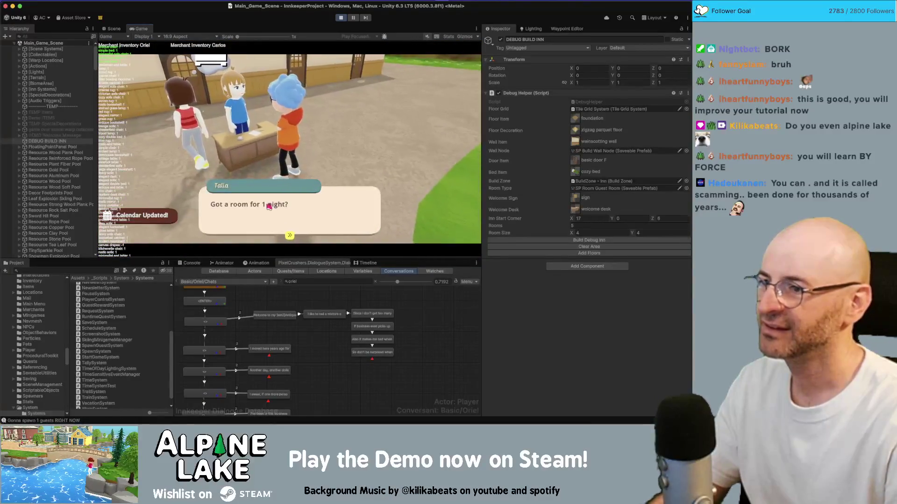
# - Answer the next guests at the desk and give each one a guest room
pyautogui.click(176, 139)
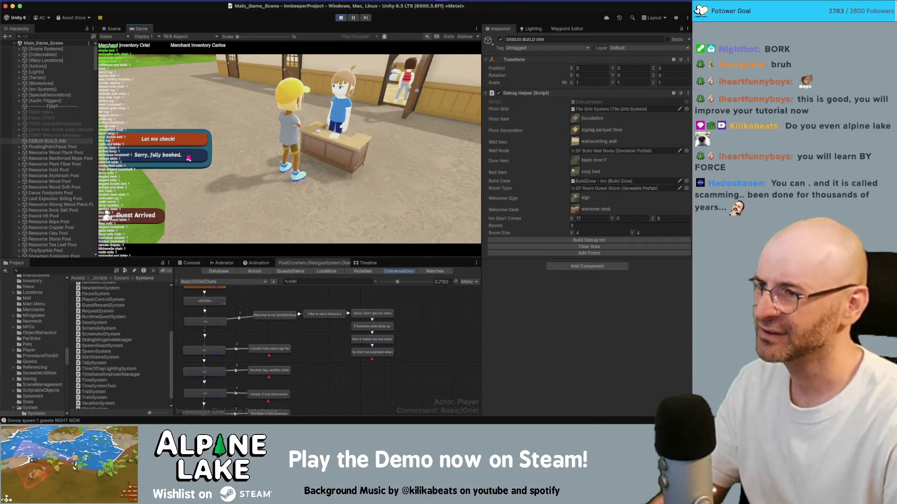
pyautogui.click(188, 158)
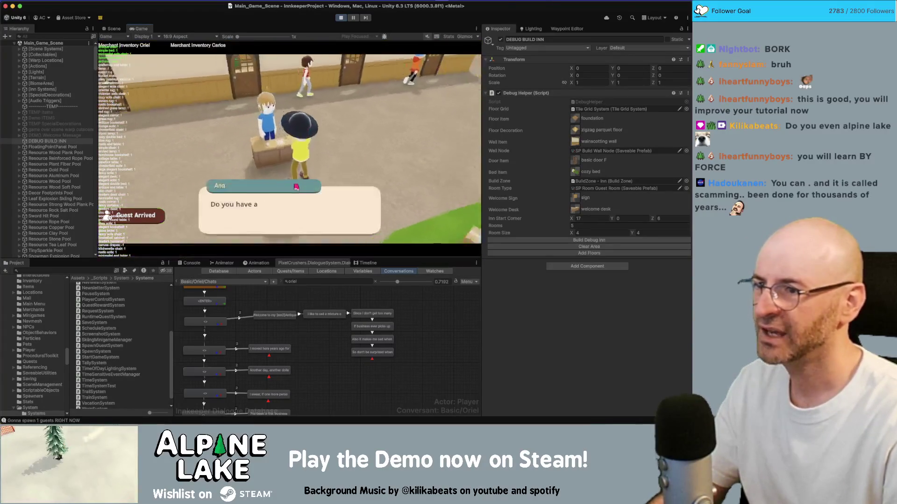
pyautogui.click(200, 151)
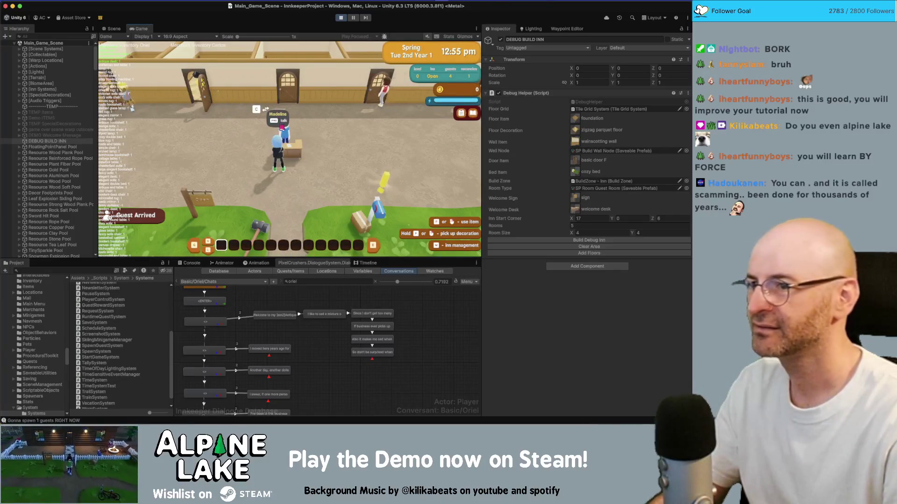
pyautogui.click(282, 127)
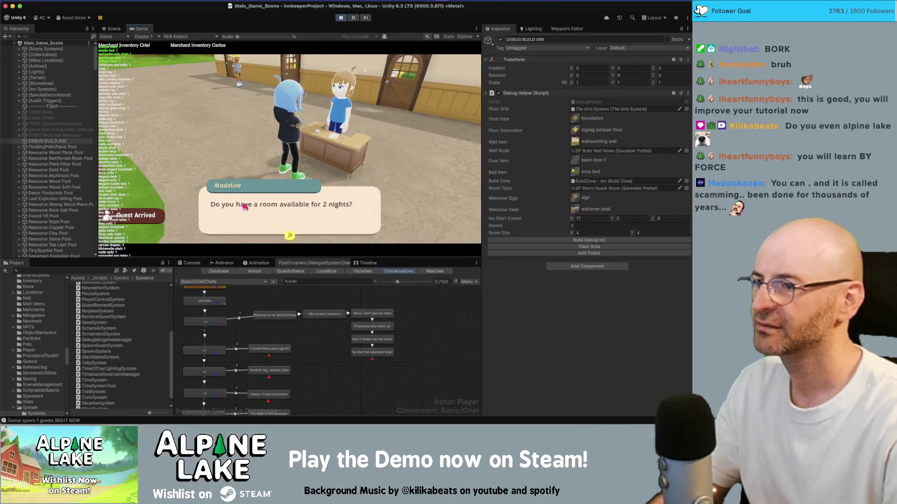
pyautogui.click(244, 207)
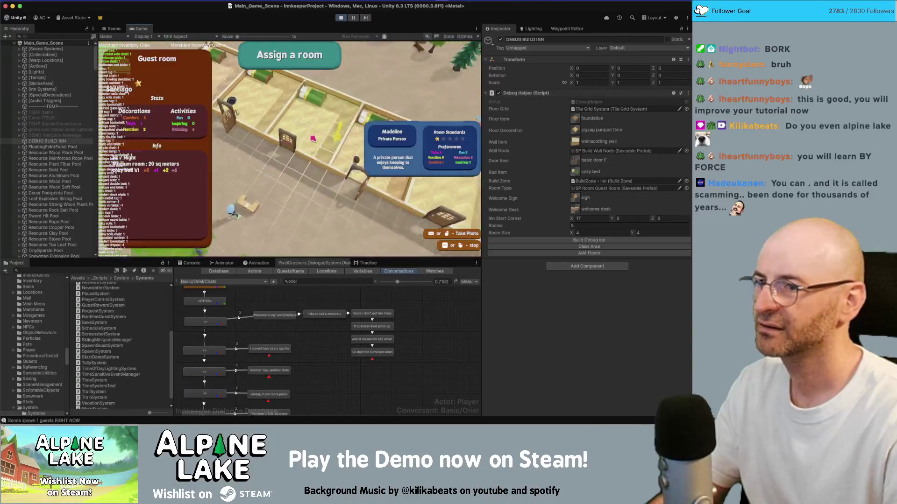
pyautogui.click(313, 139)
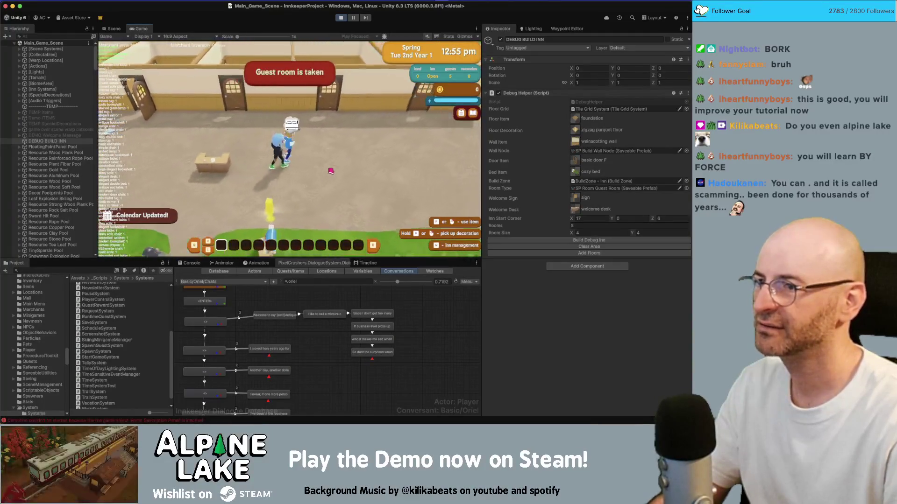
# - Walk out of the inn and back along the hallway toward the desk
pyautogui.press('d')
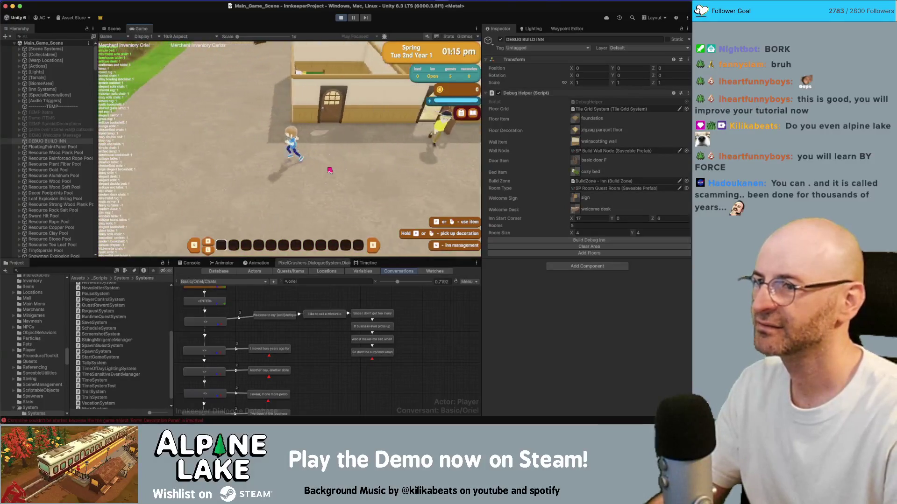
pyautogui.press('w')
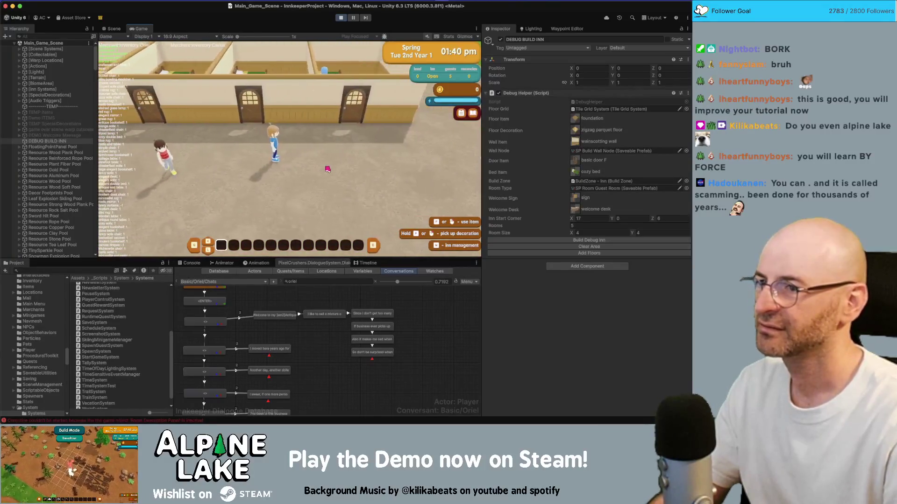
pyautogui.press('a')
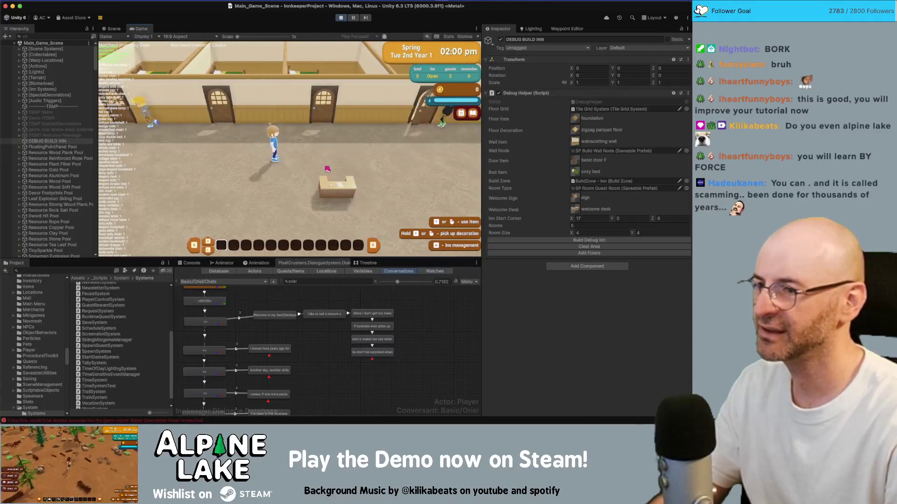
pyautogui.press('s')
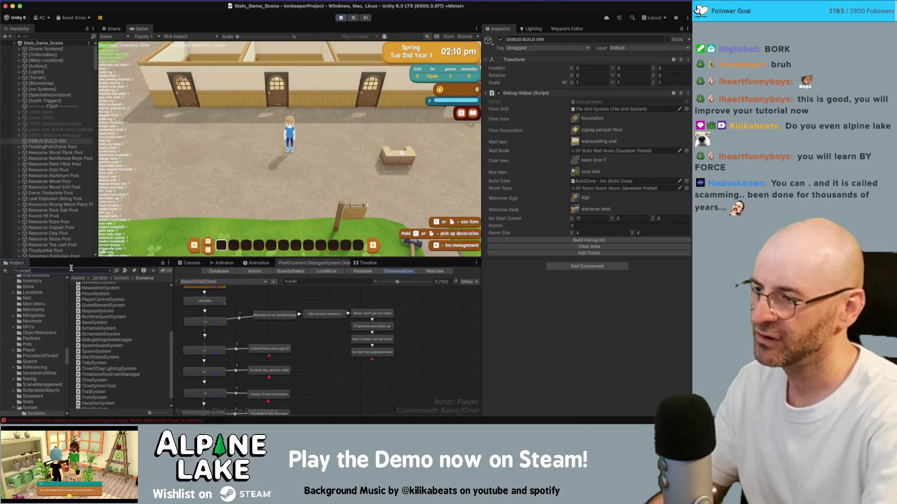
# - Give the player the starter content from the GameManager object
pyautogui.write('ire')
pyautogui.scroll(-15, 65, 199)
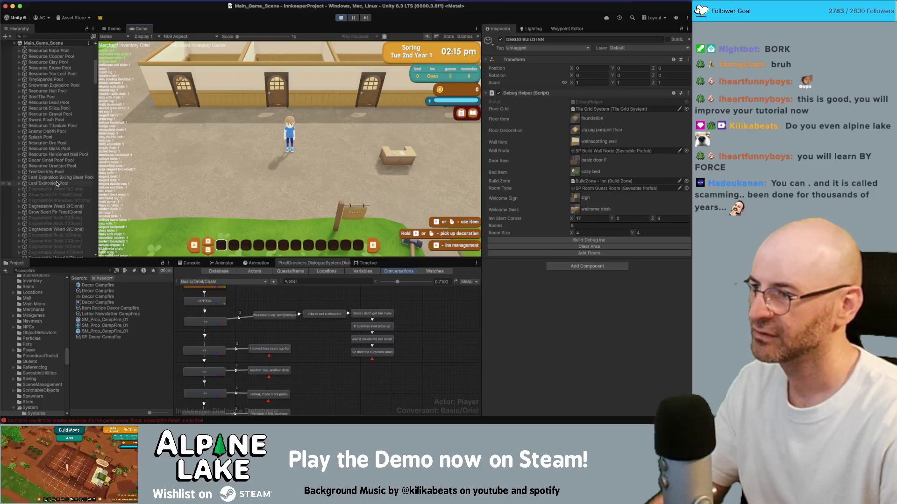
pyautogui.scroll(-8, 57, 180)
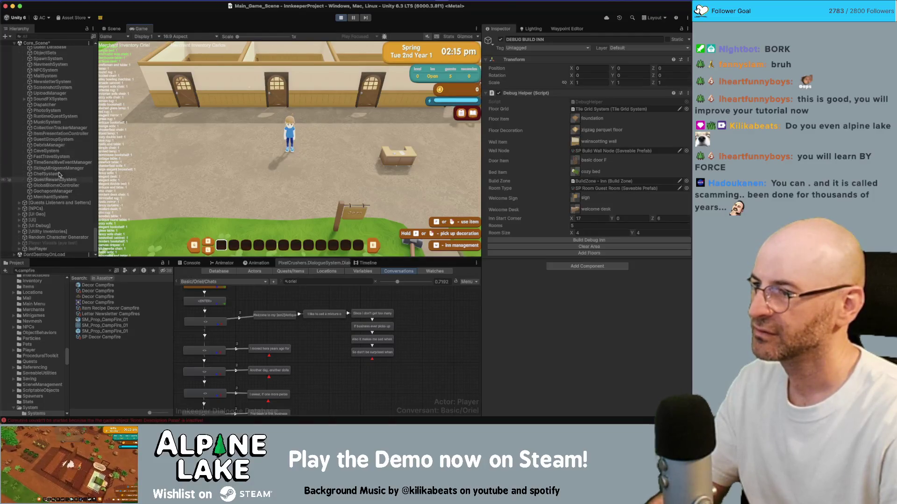
pyautogui.click(61, 107)
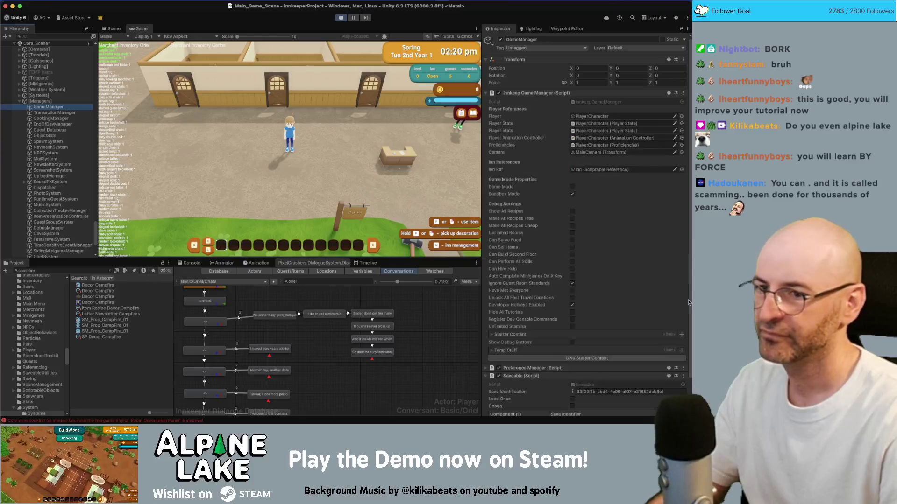
pyautogui.click(577, 360)
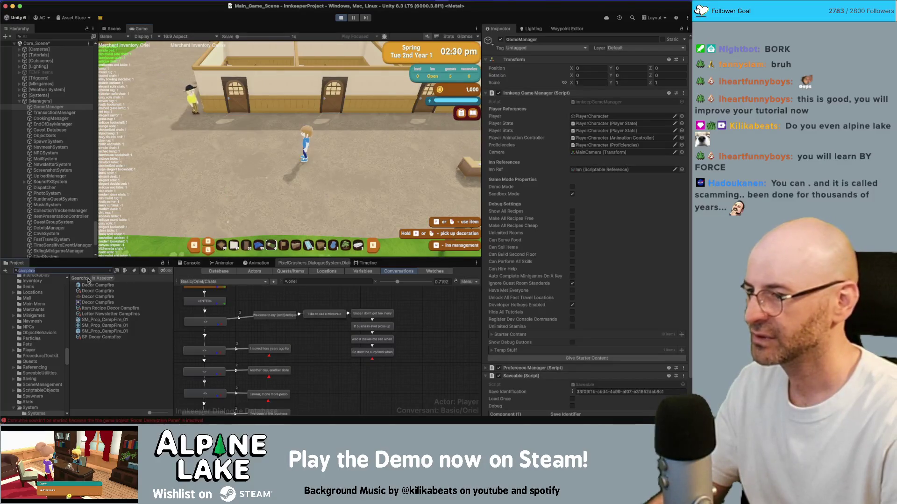
# - Give the player a Decor Campfire item from its Inspector
pyautogui.click(105, 291)
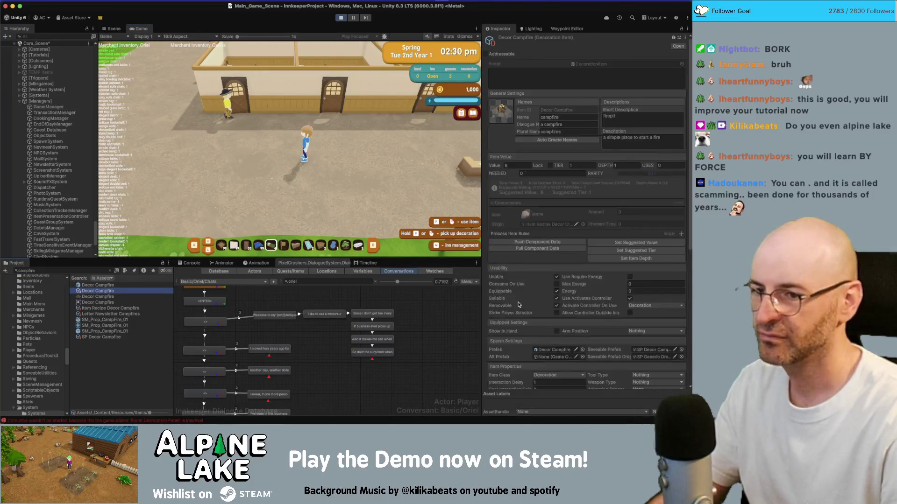
pyautogui.scroll(-10, 593, 327)
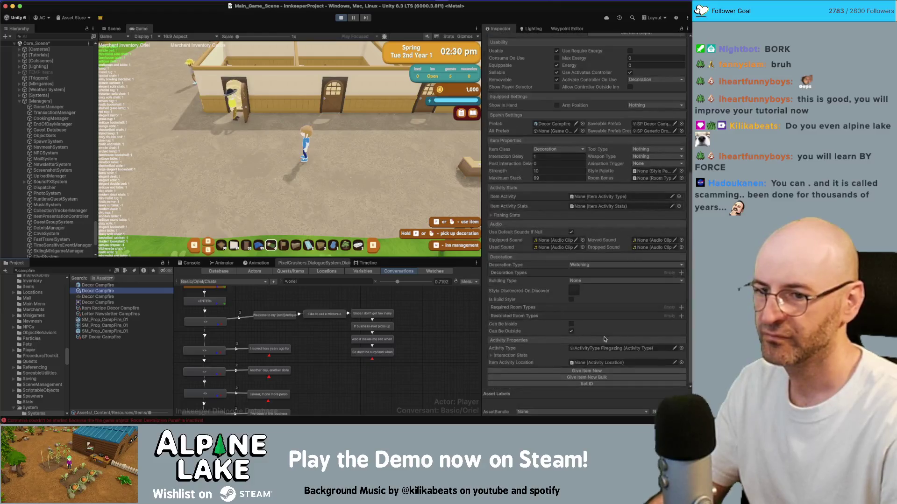
pyautogui.click(598, 372)
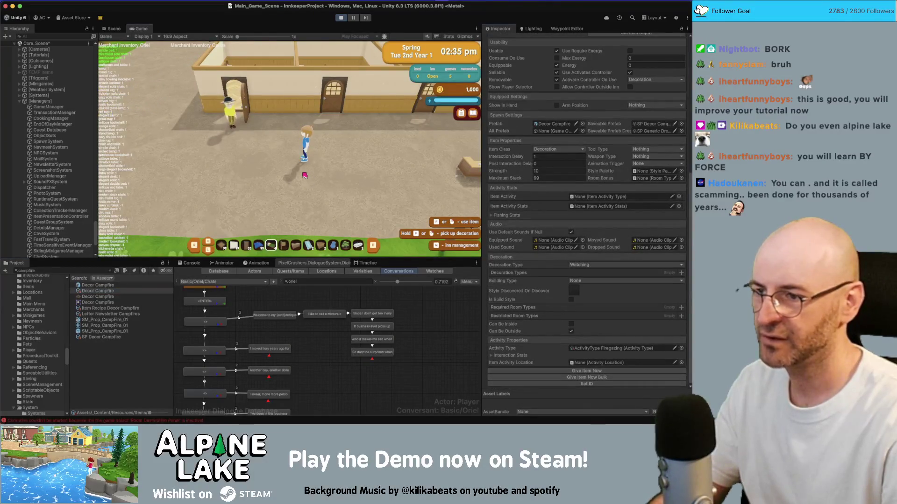
# - Dismiss the Decorating tutorial and place the campfire, then try adding wood to it, which fails
pyautogui.press('w')
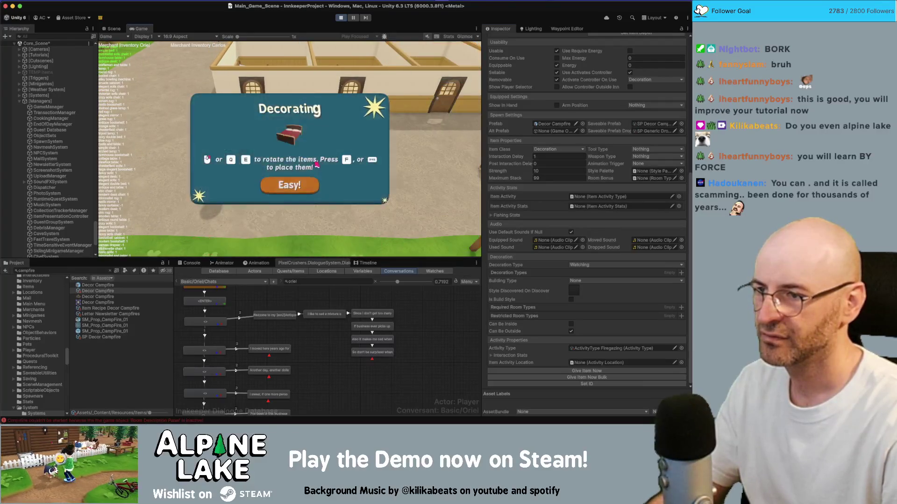
pyautogui.click(306, 186)
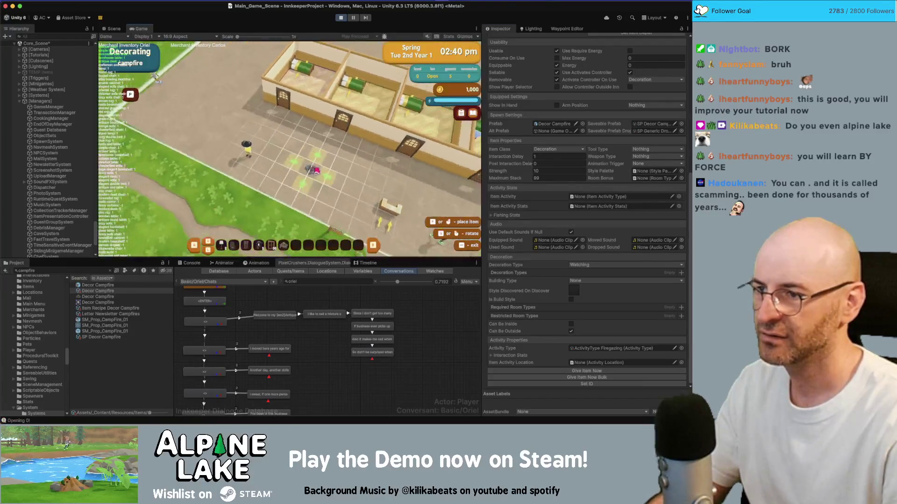
pyautogui.press('space')
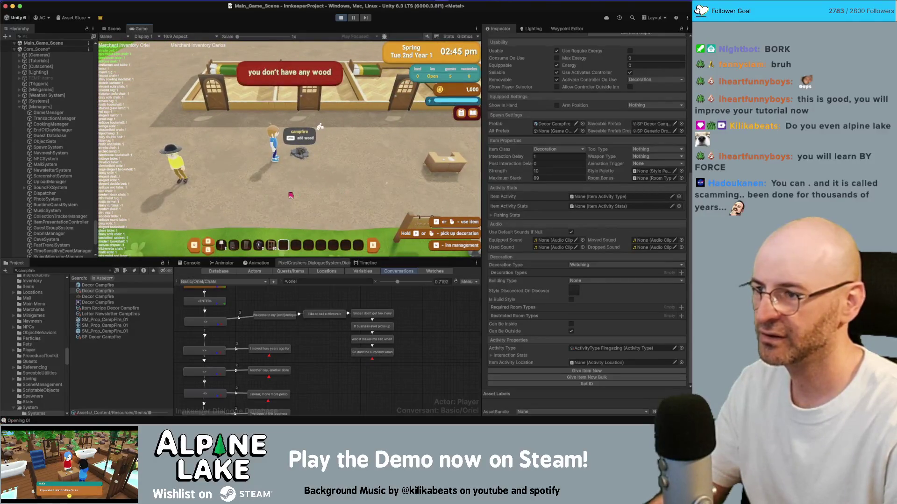
pyautogui.press('d')
pyautogui.press('w')
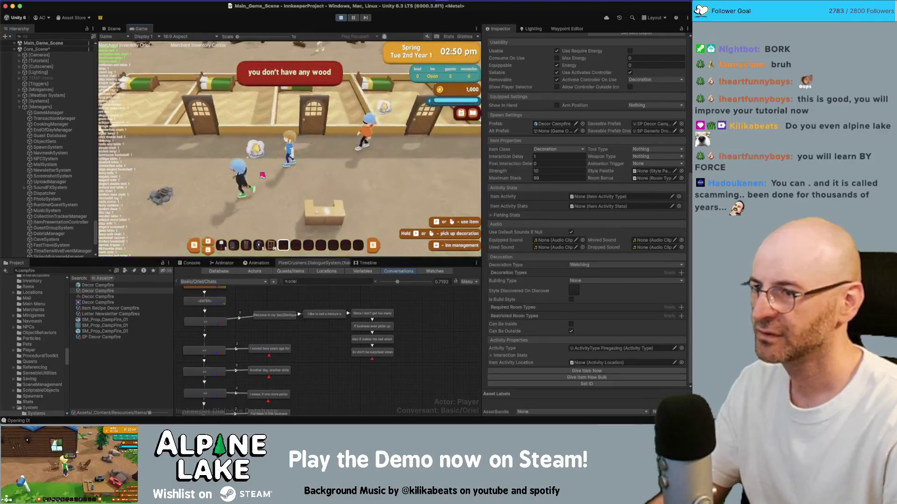
pyautogui.press('space')
# - Walk up to the guest rooms and search the Project for 'resource wood'
pyautogui.press('w')
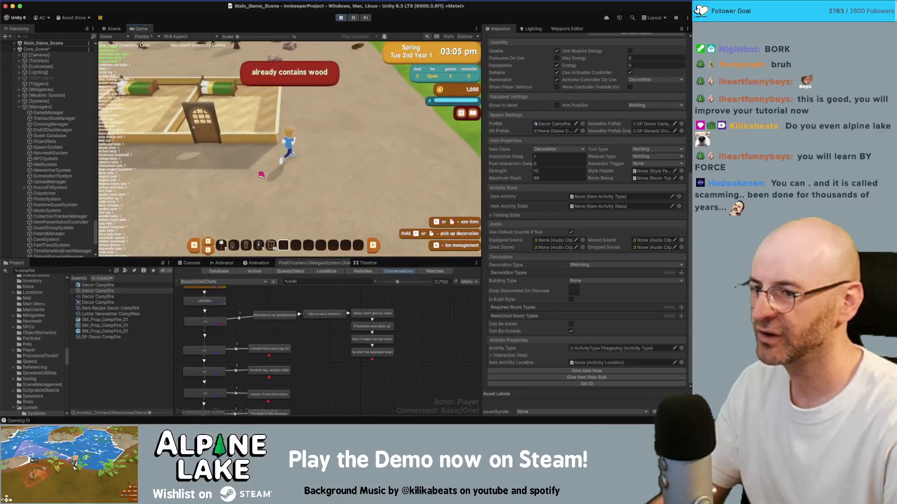
pyautogui.press('s')
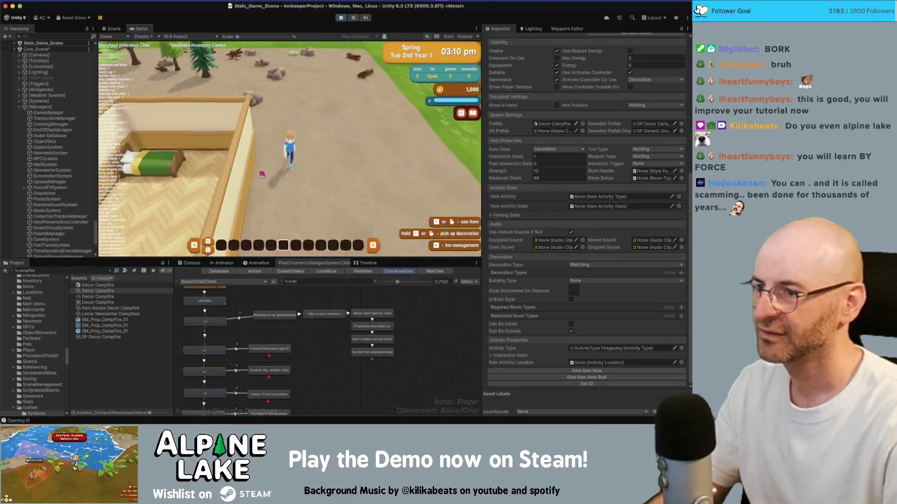
pyautogui.write('resource w')
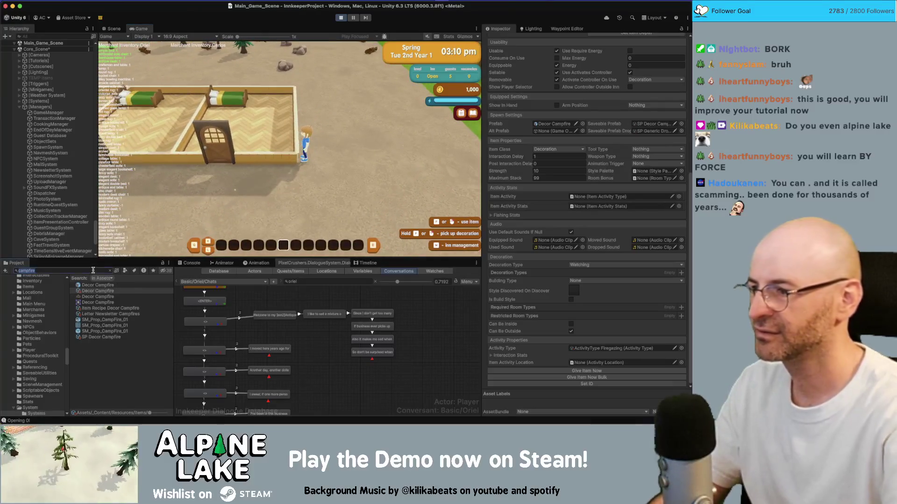
pyautogui.write('ood')
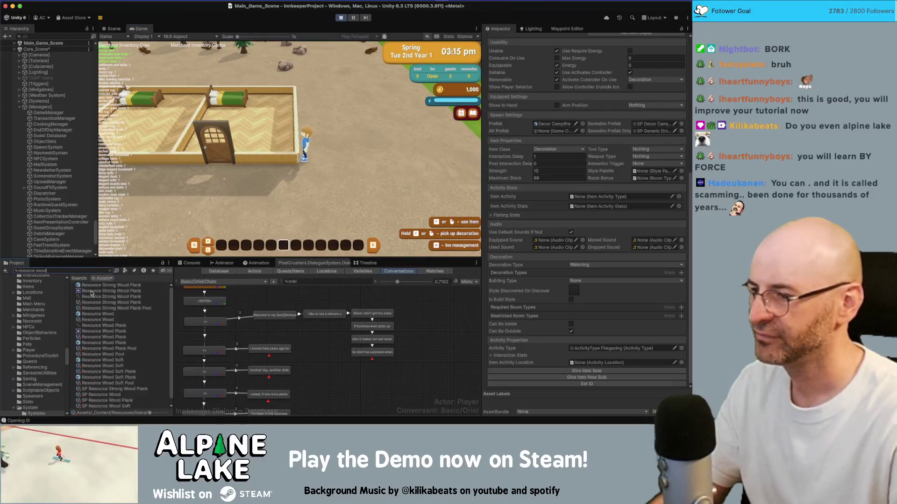
# - Show Resource Wood's properties, chat briefly with the campfire guests, then start placing a bathtub
pyautogui.click(99, 320)
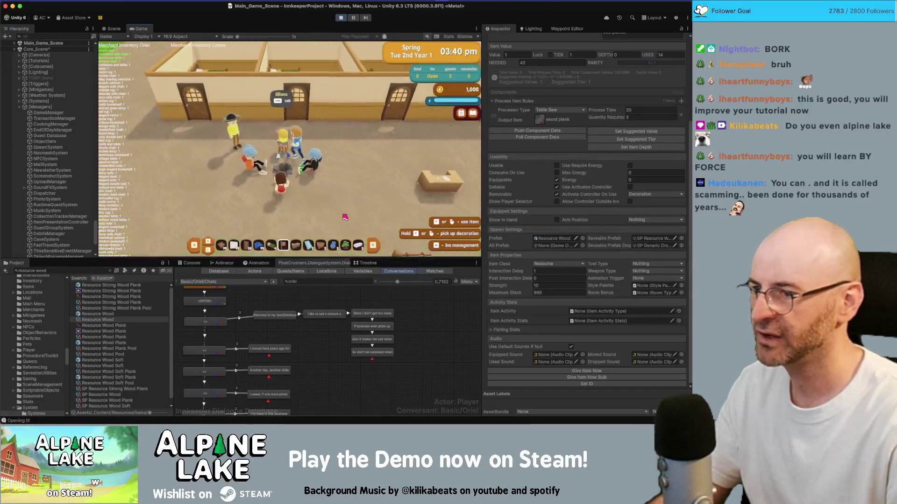
pyautogui.press('e')
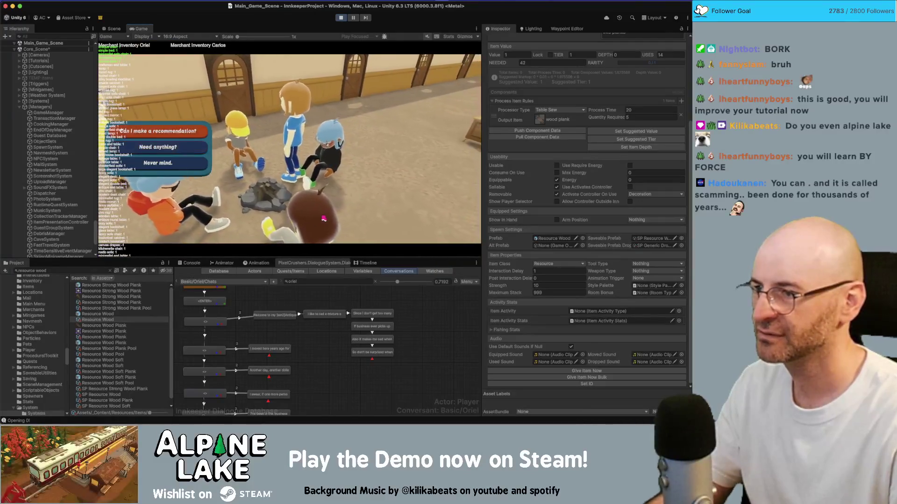
pyautogui.click(198, 170)
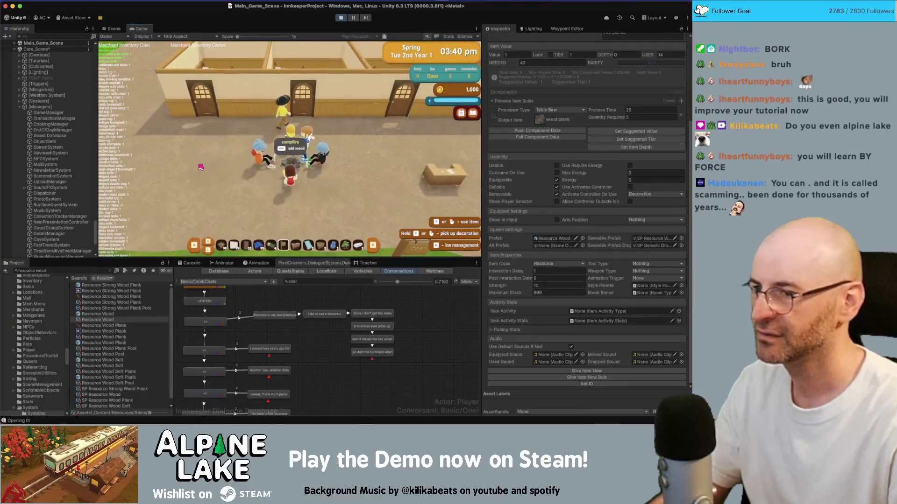
pyautogui.press('d')
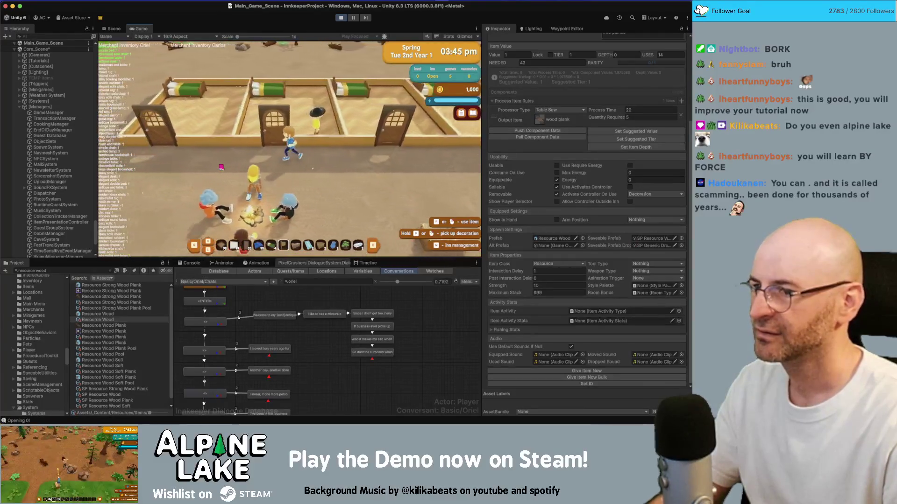
pyautogui.click(265, 179)
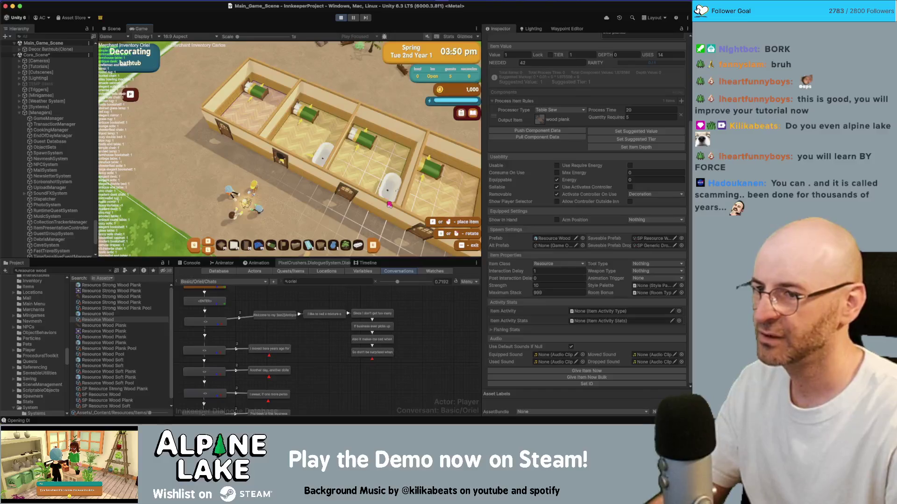
# - Place a bathtub in a guest room and check the room's stats in Inn Management
pyautogui.click(390, 204)
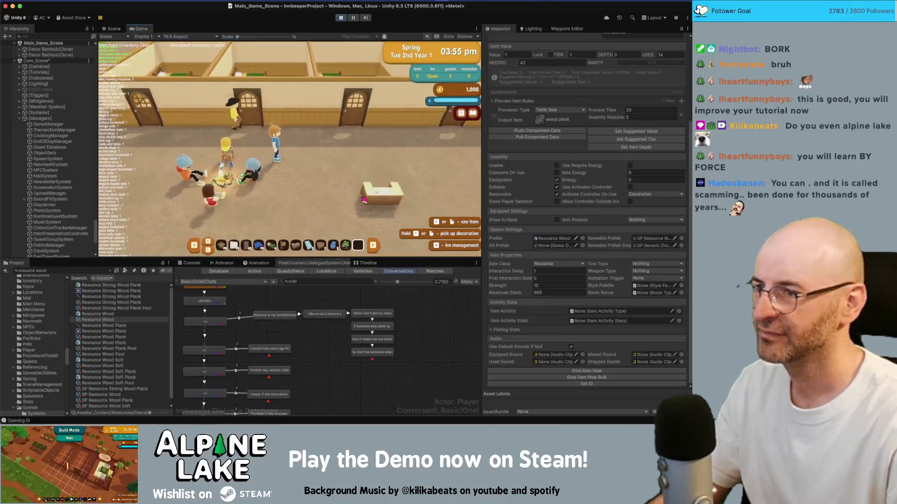
pyautogui.press('w')
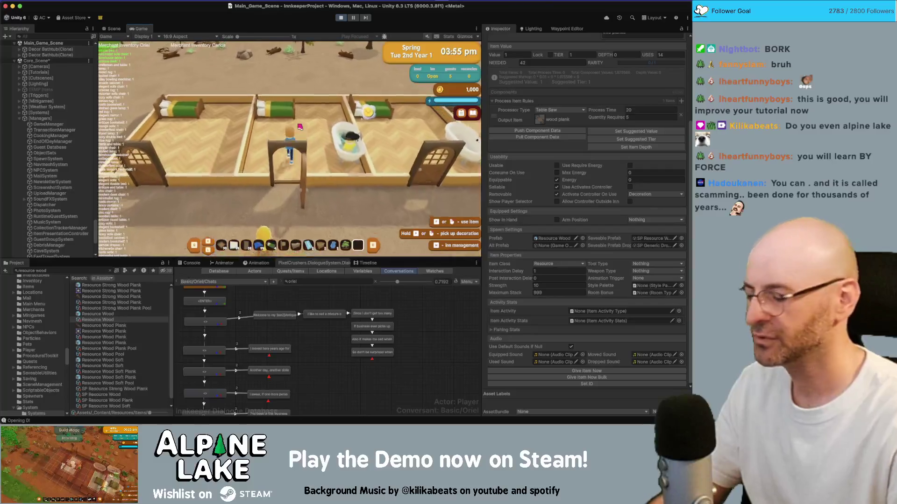
pyautogui.press('Tab')
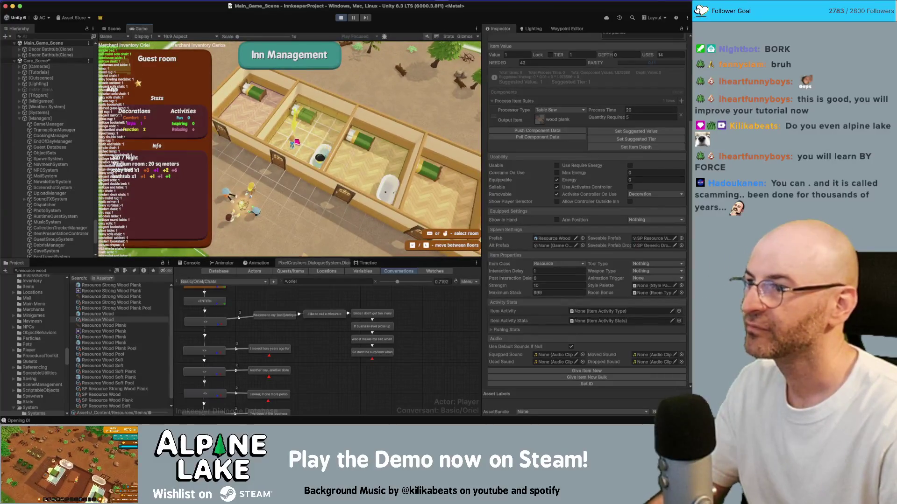
pyautogui.press('Tab')
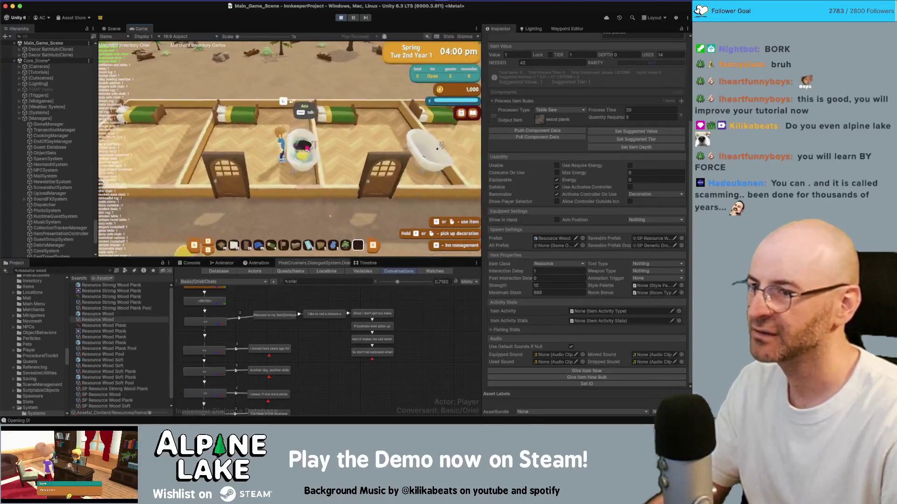
pyautogui.press('s')
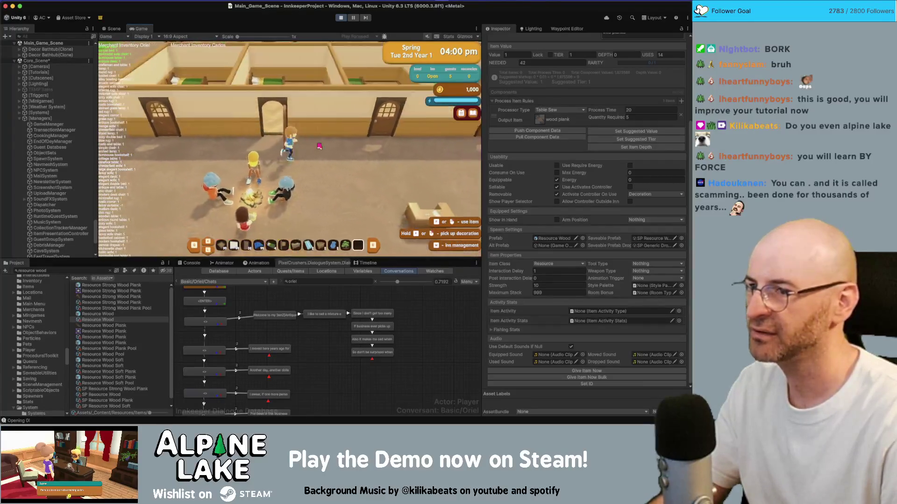
pyautogui.press('d')
# - Place a rustic fireplace and a sconce in the inn
pyautogui.press('2')
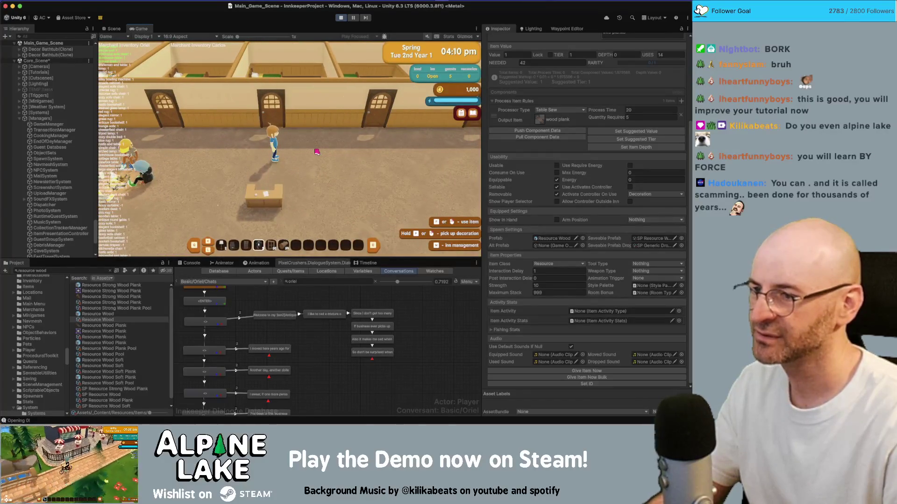
pyautogui.press('5')
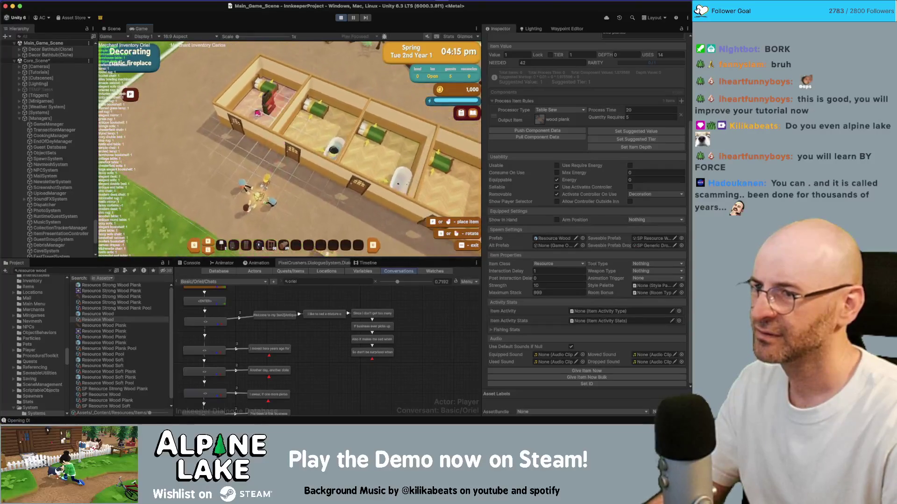
pyautogui.click(245, 109)
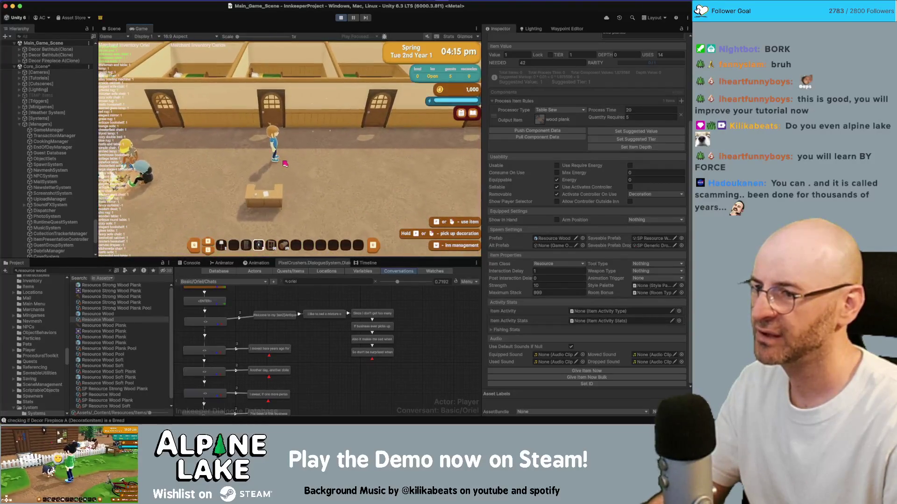
pyautogui.click(285, 164)
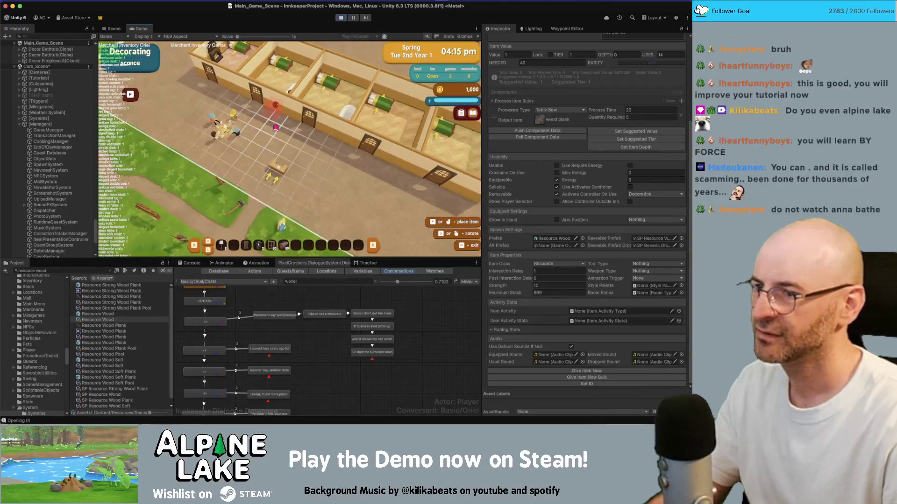
pyautogui.click(280, 122)
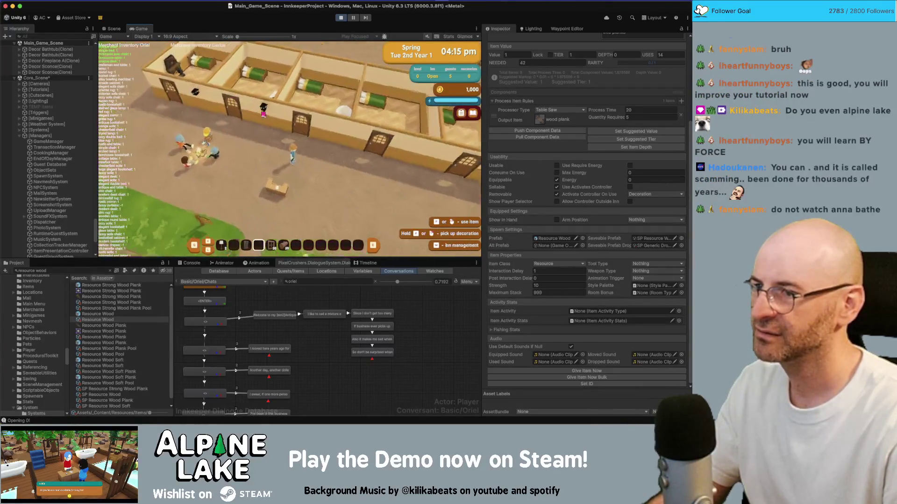
# - Walk to the corridor of doors and dismiss the Doors tutorial to start building
pyautogui.press('w')
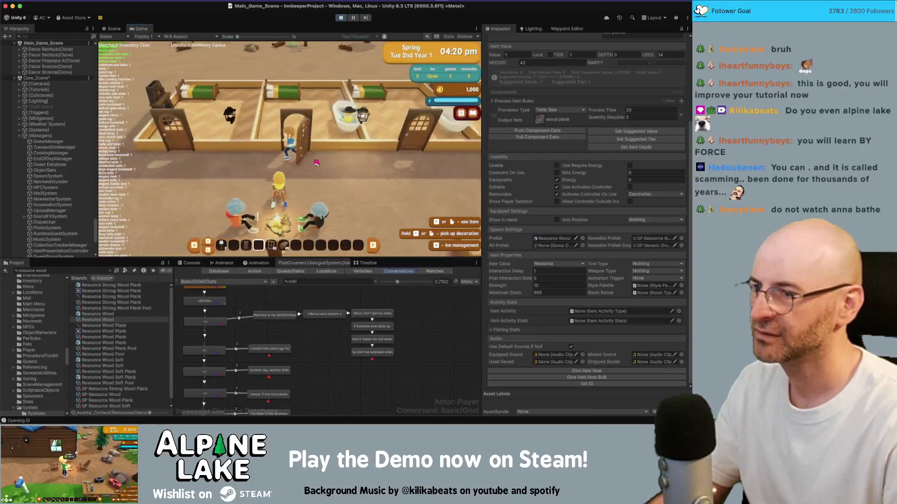
pyautogui.press('w')
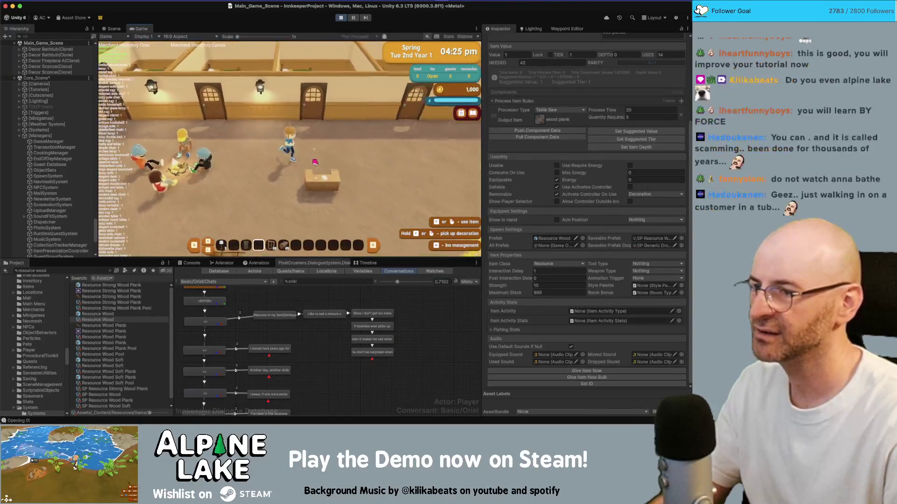
pyautogui.scroll(-2, 302, 156)
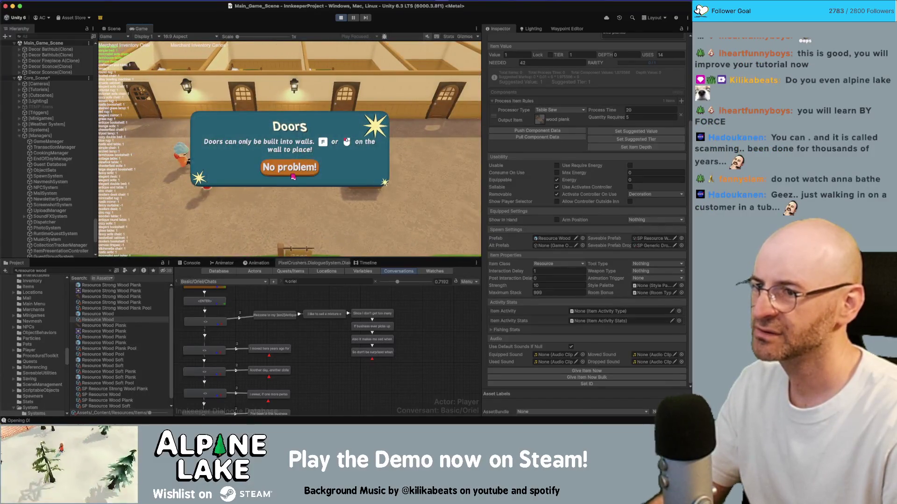
pyautogui.click(293, 177)
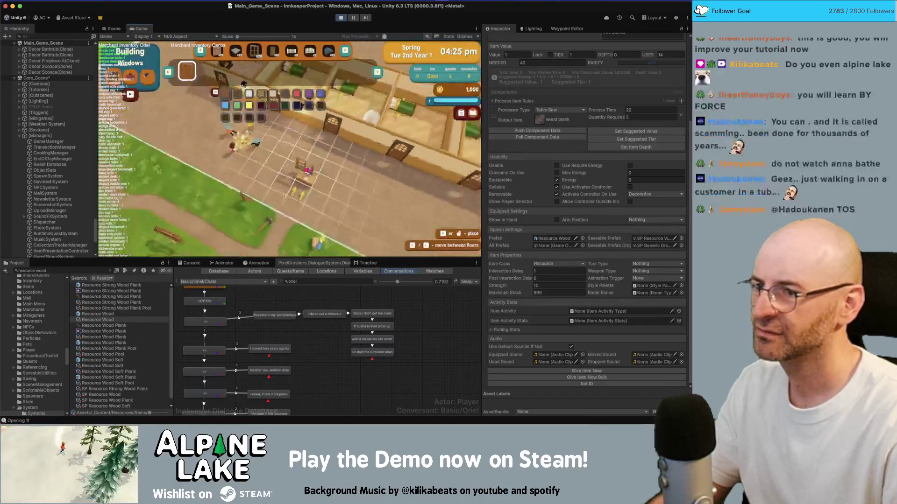
# - Build two runs of Build Window A pieces along the inn's front wall, eight windows in all
pyautogui.moveTo(308, 142); pyautogui.dragTo(432, 219)
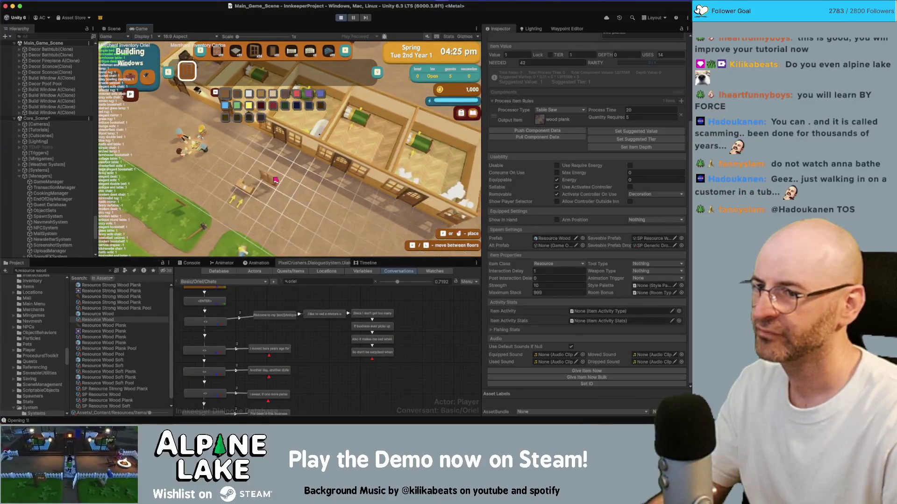
pyautogui.moveTo(257, 147); pyautogui.dragTo(223, 137)
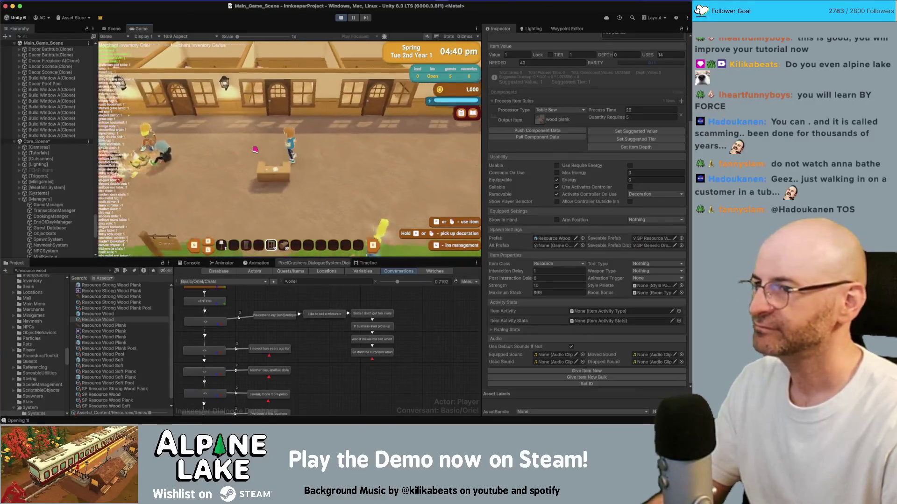
# - Walk the player up the street, left and right, and back toward the inn
pyautogui.press('w')
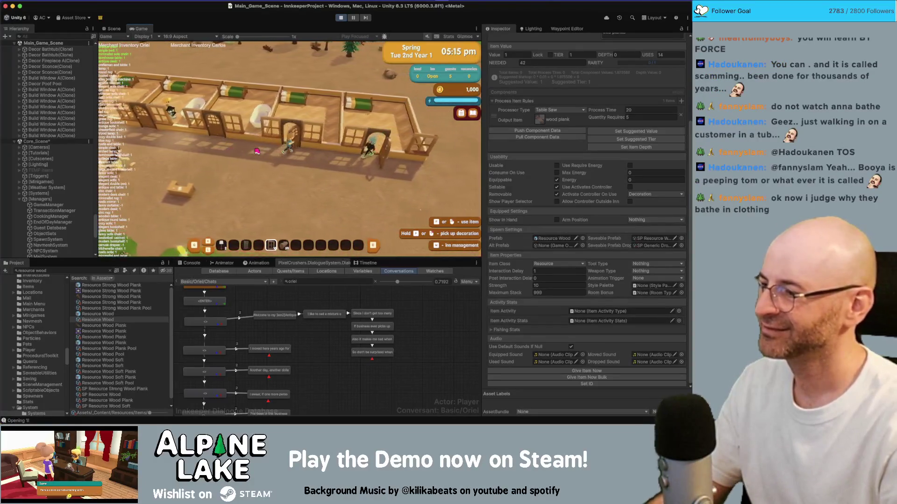
pyautogui.press('w')
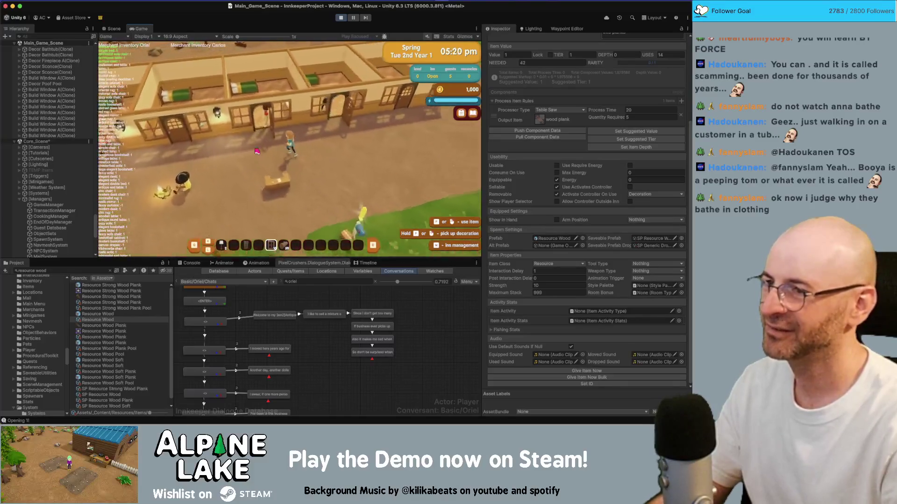
pyautogui.press('a')
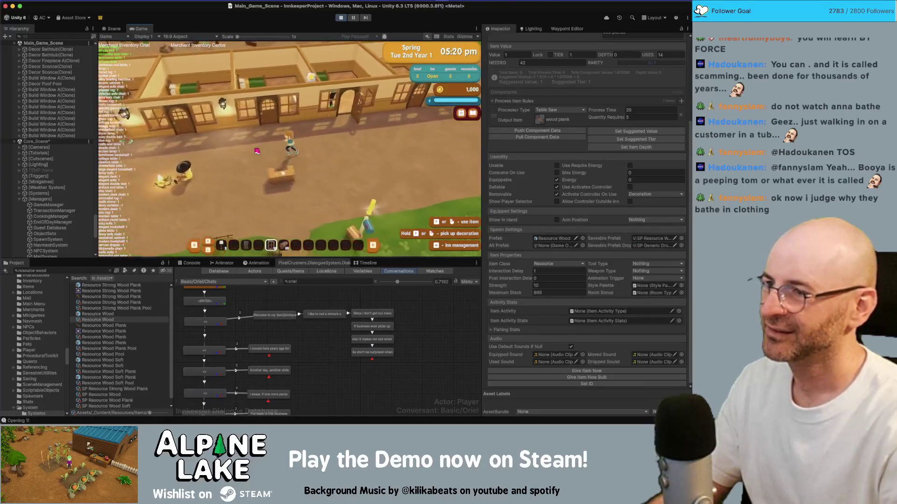
pyautogui.press('d')
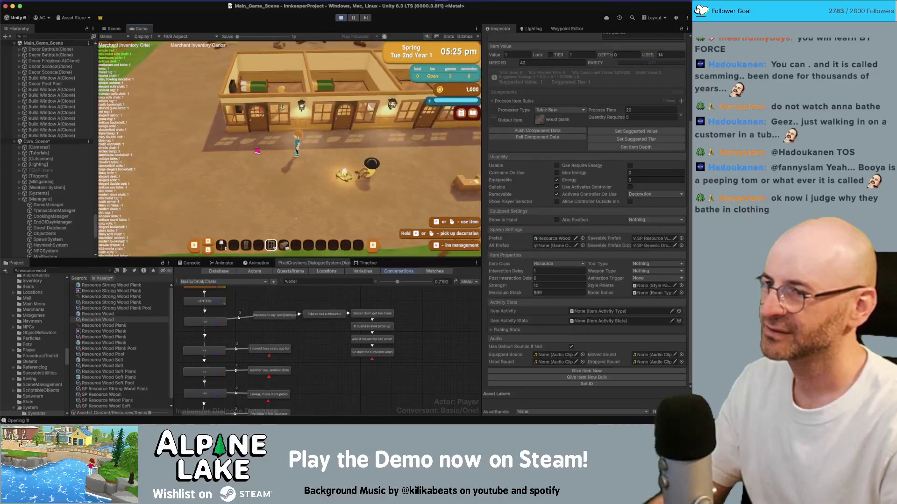
pyautogui.press('d')
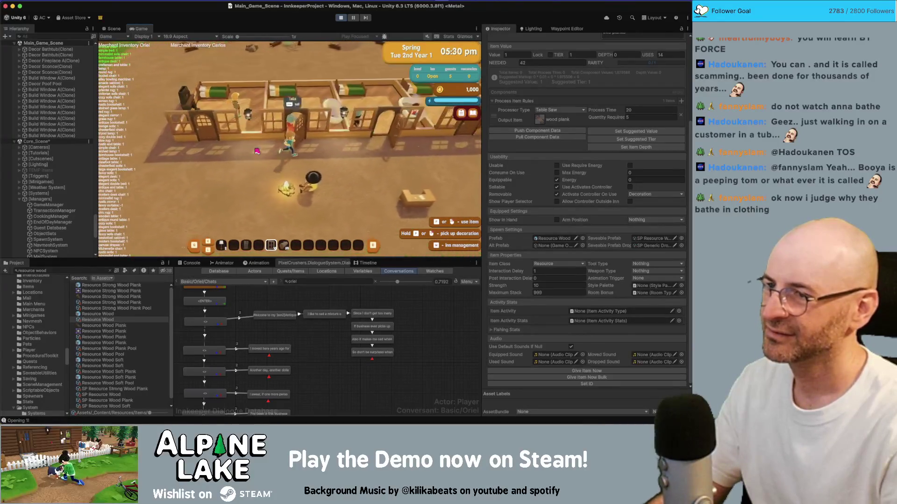
pyautogui.press('d')
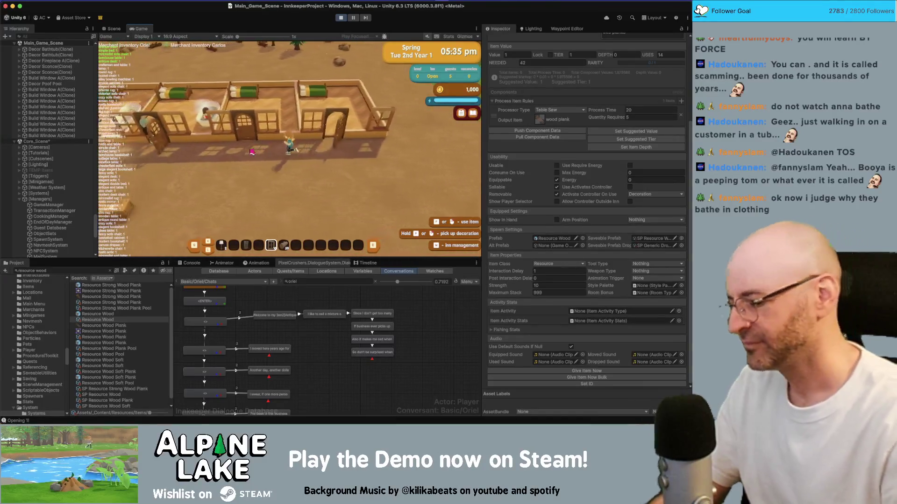
# - Toggle Inn Management, try Walls build mode and close its tutorial, then stop Play mode
pyautogui.press('Tab')
pyautogui.press('m')
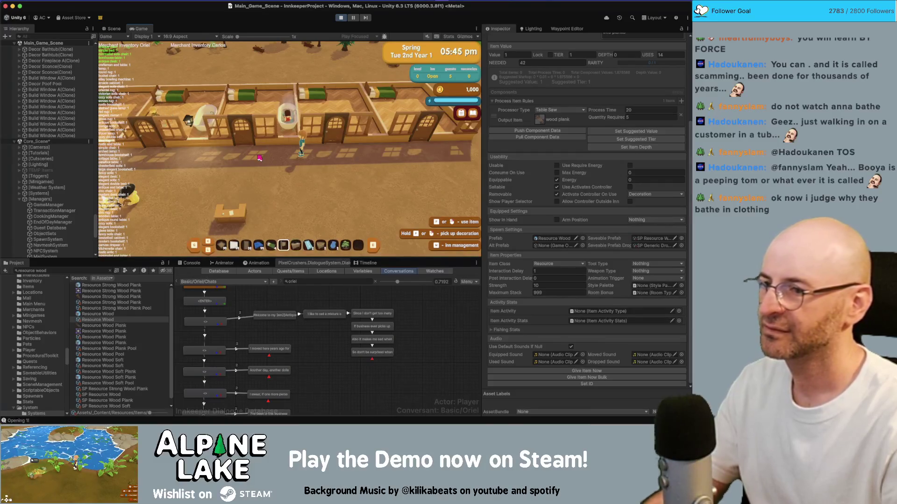
pyautogui.press('2')
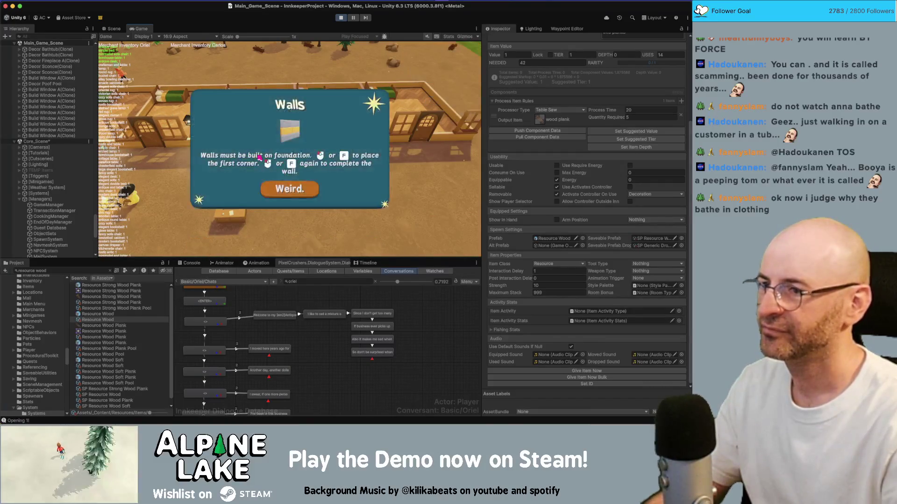
pyautogui.click(280, 195)
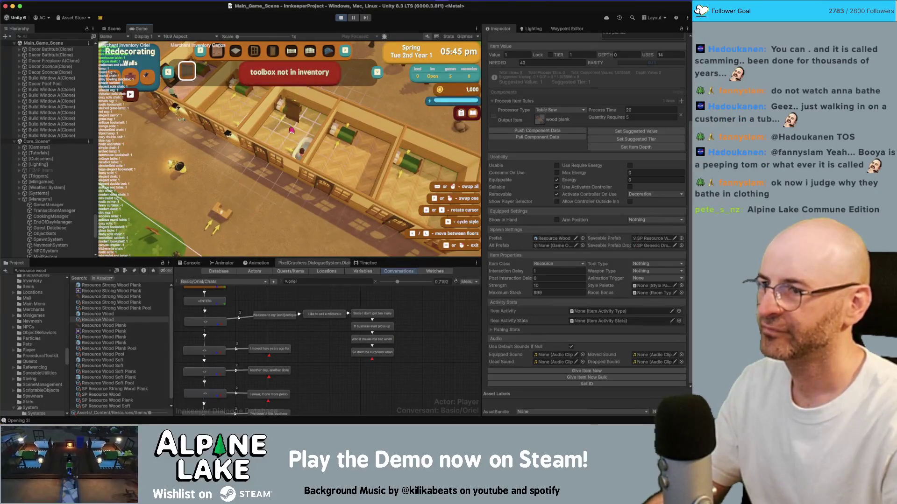
pyautogui.press('Escape')
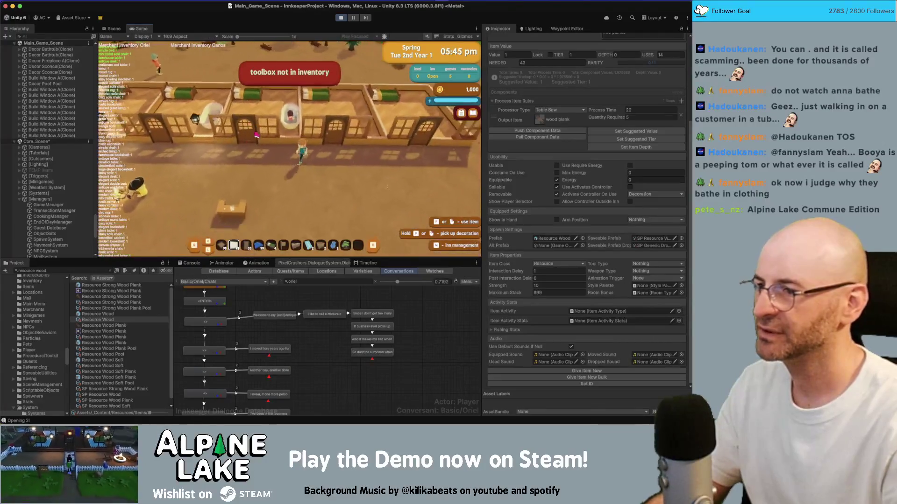
pyautogui.click(340, 18)
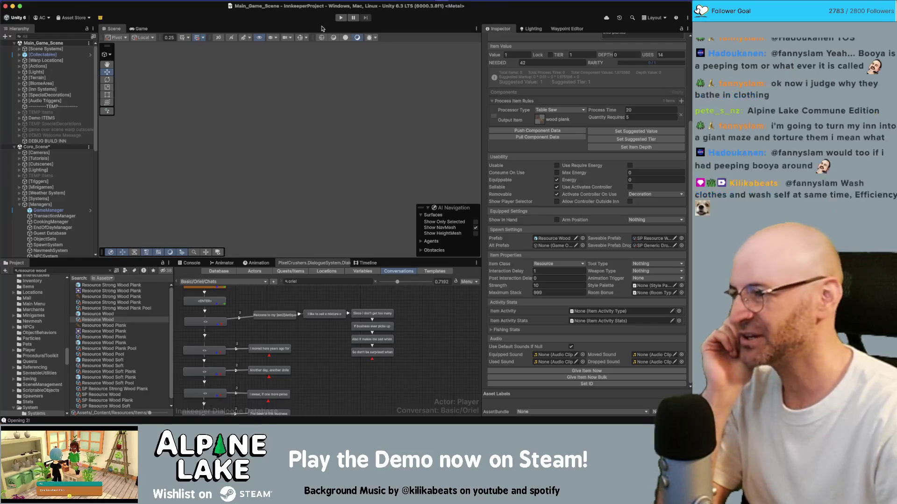
# - Search the Project for 'bathtub' and open the Decor Bathtub prefab in prefab mode
pyautogui.click(82, 270)
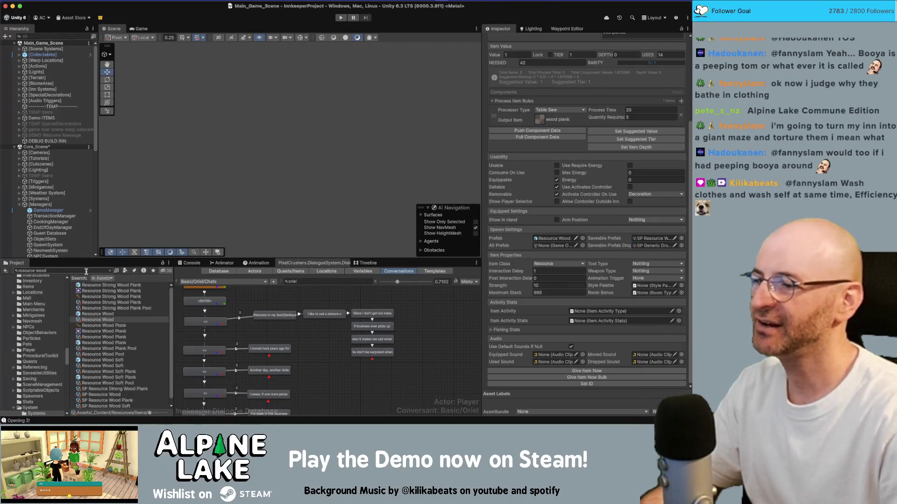
pyautogui.write('bathtub')
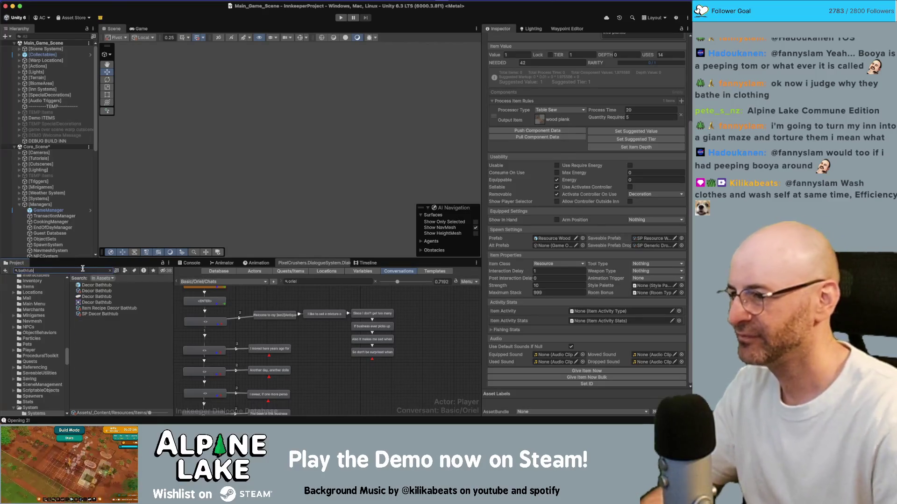
pyautogui.click(86, 285)
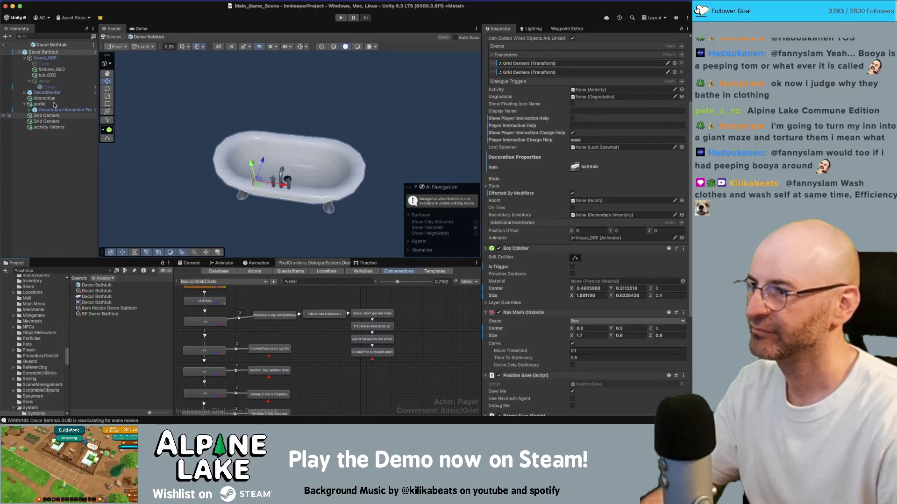
# - Activate the tub's 'water' object so the water shows in the bathtub
pyautogui.click(73, 81)
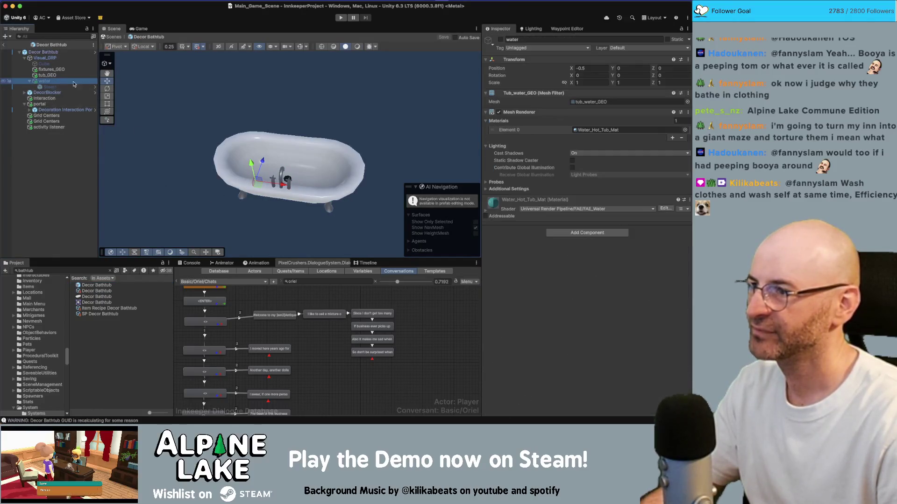
pyautogui.click(500, 39)
pyautogui.moveTo(262, 121)
pyautogui.mouseDown()
pyautogui.moveTo(341, 117)
pyautogui.moveTo(346, 125)
pyautogui.mouseUp()
# - Lower the Water_Hot_Tub_Mat refraction to about 0.0286, then clear the Project search
pyautogui.click(485, 212)
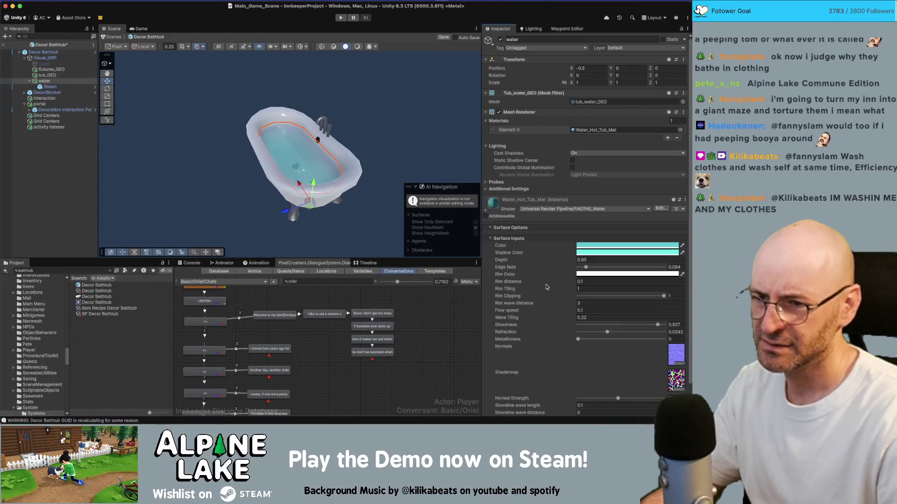
pyautogui.scroll(-3, 547, 287)
pyautogui.moveTo(331, 211); pyautogui.dragTo(372, 215)
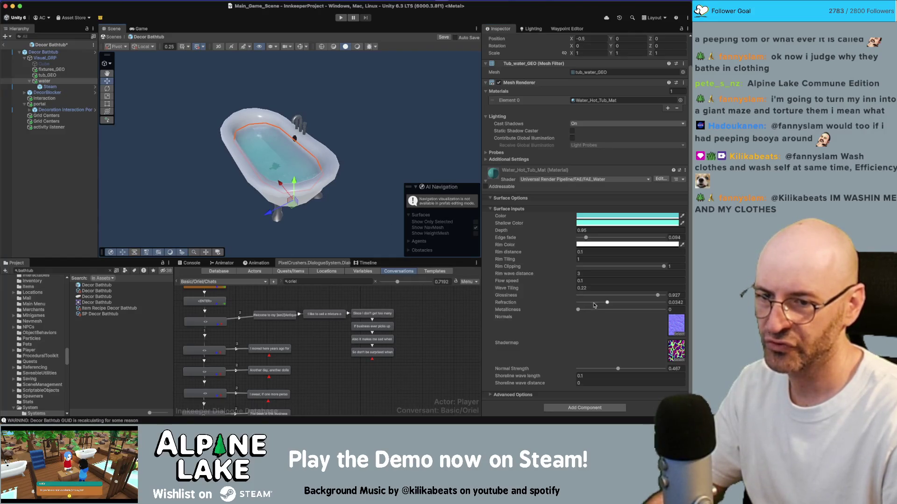
pyautogui.moveTo(601, 304); pyautogui.dragTo(592, 303)
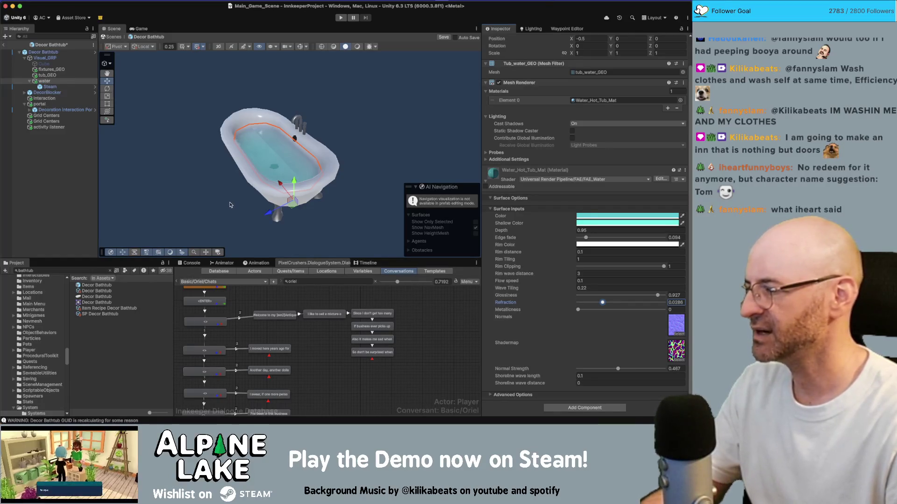
pyautogui.click(70, 271)
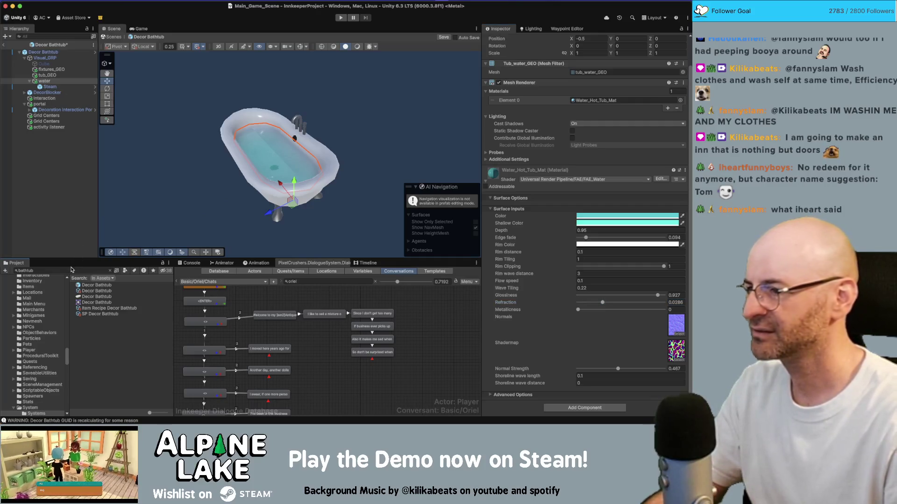
# - Search the Project for 'names' and open the RandomNames text asset in Rider
pyautogui.write('mail names')
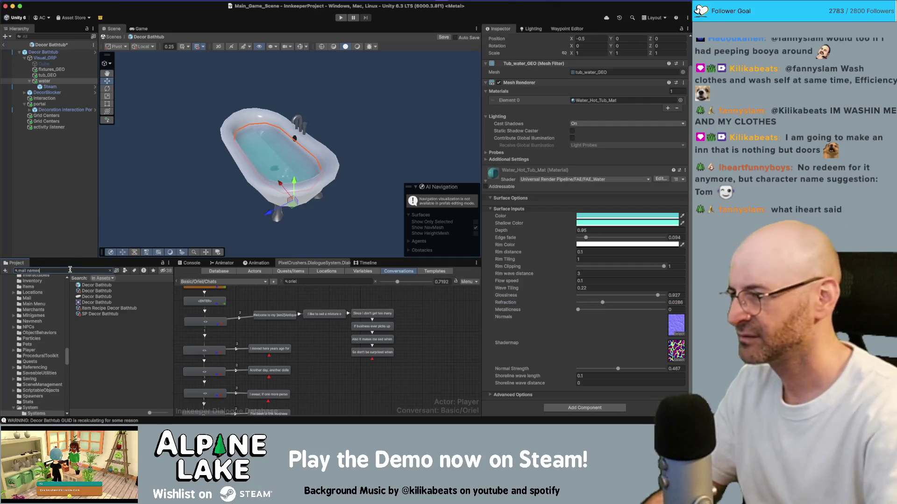
pyautogui.press('BackSpace')
pyautogui.press('BackSpace')
pyautogui.press('BackSpace')
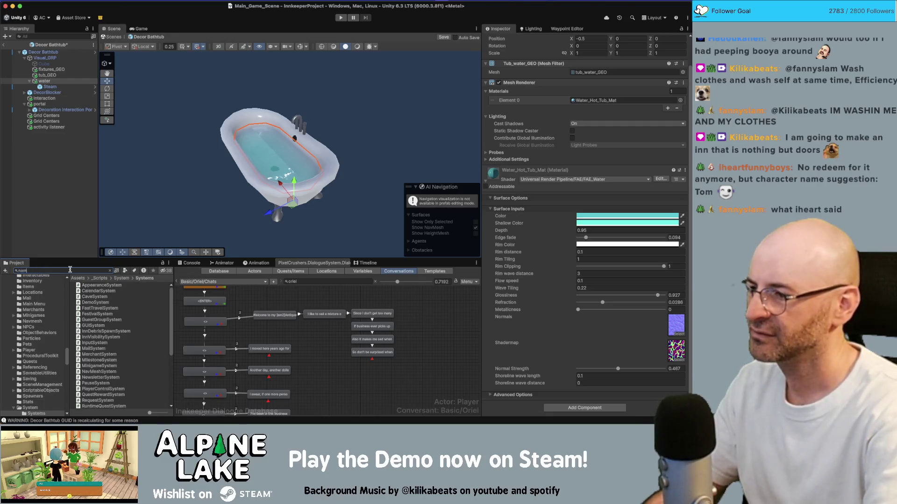
pyautogui.write('es')
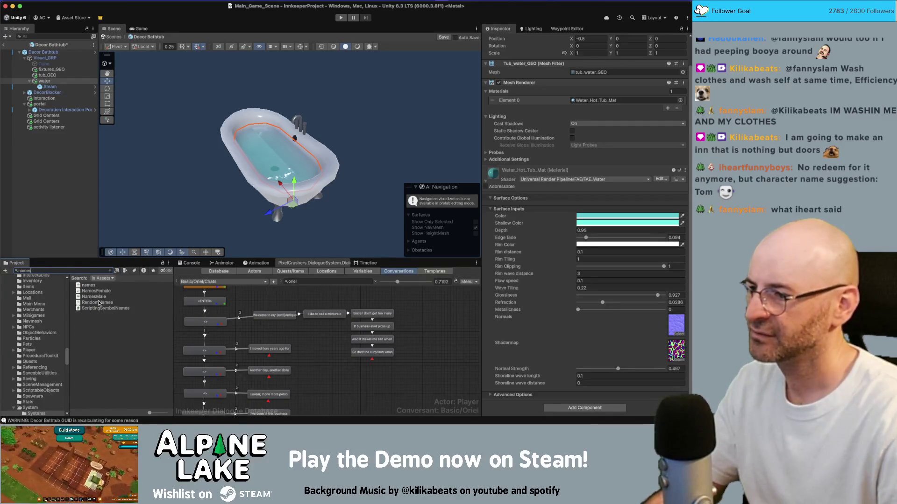
pyautogui.click(99, 303)
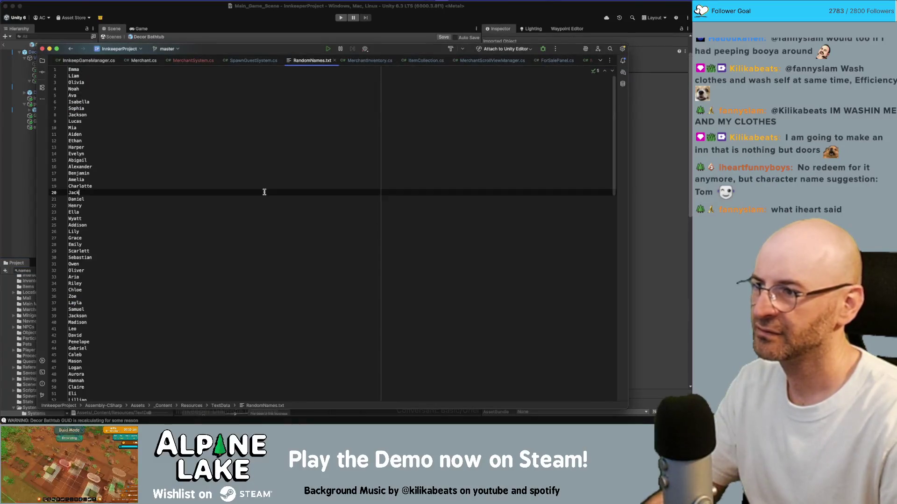
pyautogui.scroll(-10, 264, 205)
# - Find 'tom' in RandomNames, add a new name line after Aya, then close it and return to Unity
pyautogui.click(264, 231)
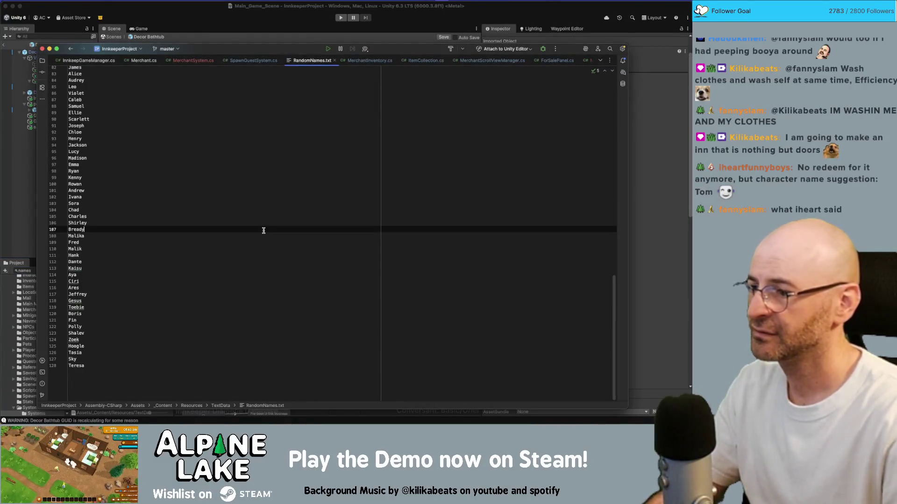
pyautogui.press('super+f')
pyautogui.write('tom')
pyautogui.click(250, 274)
pyautogui.press('Return')
pyautogui.write('Tom')
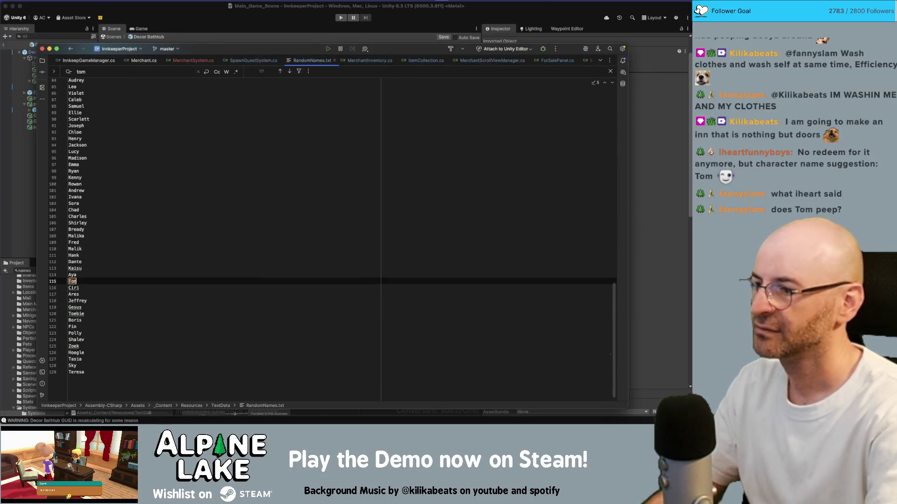
pyautogui.press('super+w')
pyautogui.press('super+Tab')
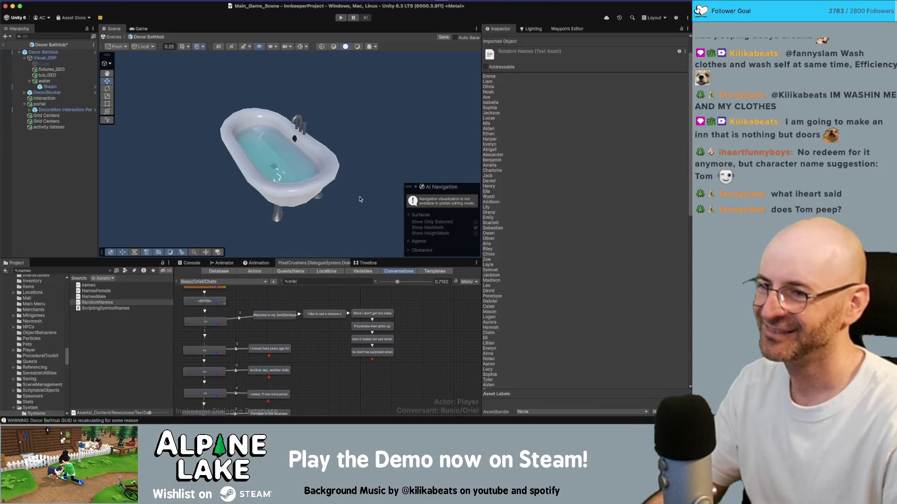
# - Find the Waters materials folder and duplicate Water_River_Mat
pyautogui.click(316, 150)
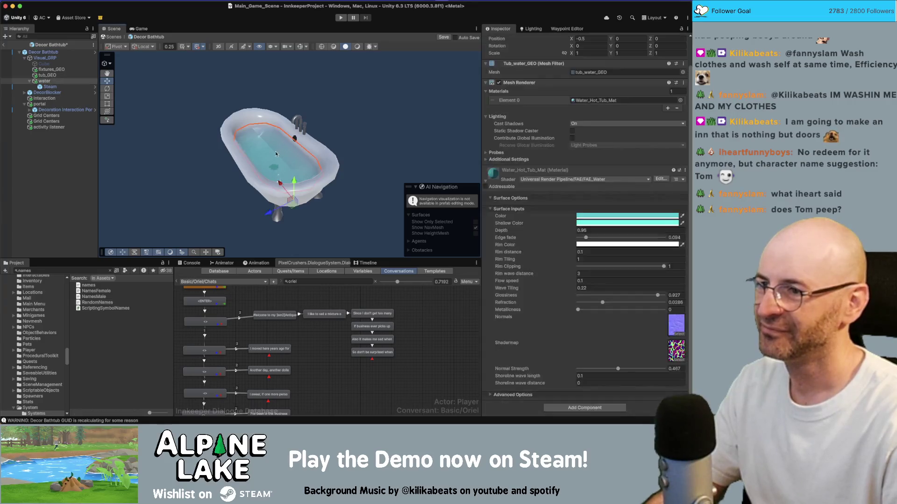
pyautogui.press('BackSpace')
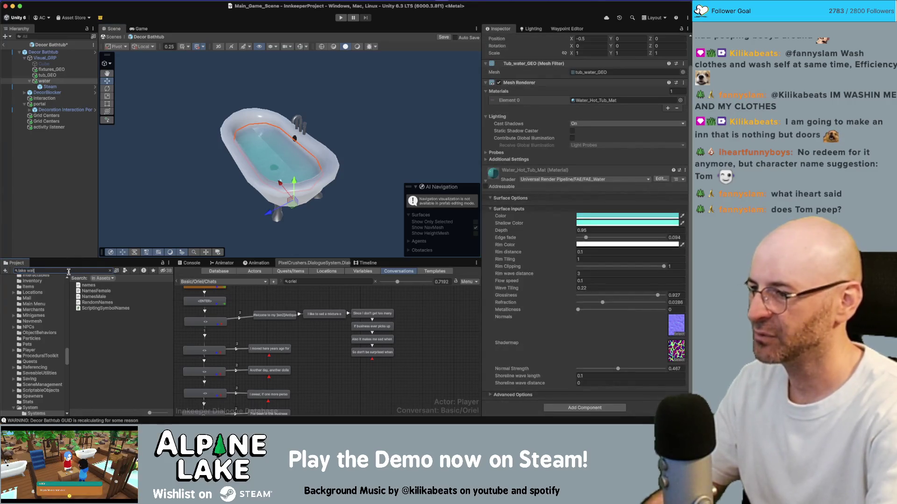
pyautogui.write('er')
pyautogui.click(98, 291)
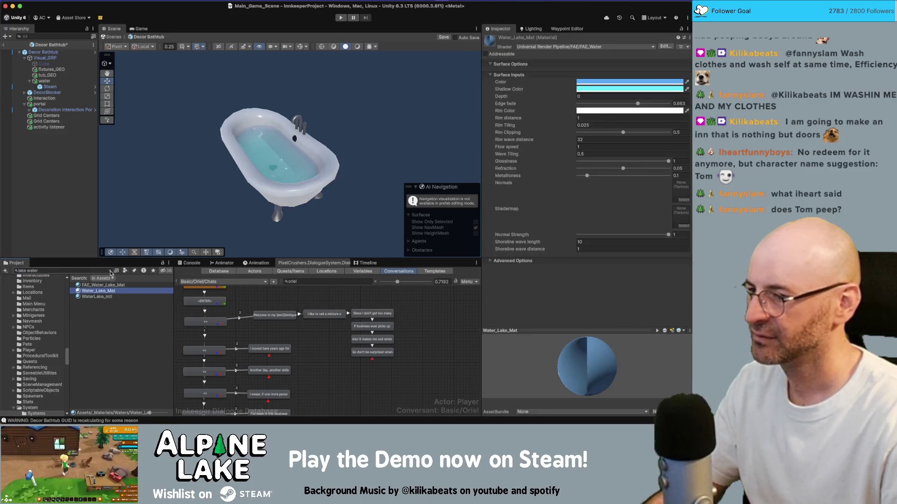
pyautogui.click(111, 272)
pyautogui.click(109, 314)
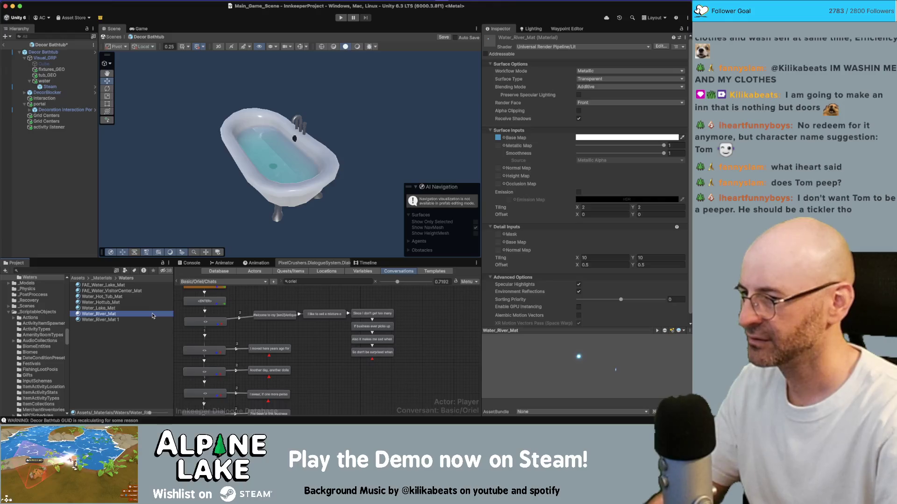
# - Rename the copy Water_Bath_Mat and assign it to the tub water's Element 0 slot
pyautogui.click(148, 320)
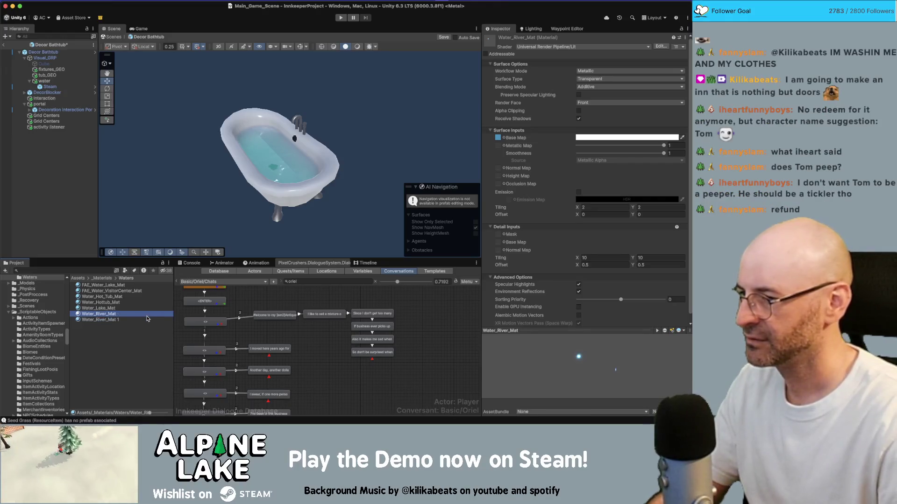
pyautogui.press('Return')
pyautogui.press('Right')
pyautogui.press('BackSpace')
pyautogui.press('BackSpace')
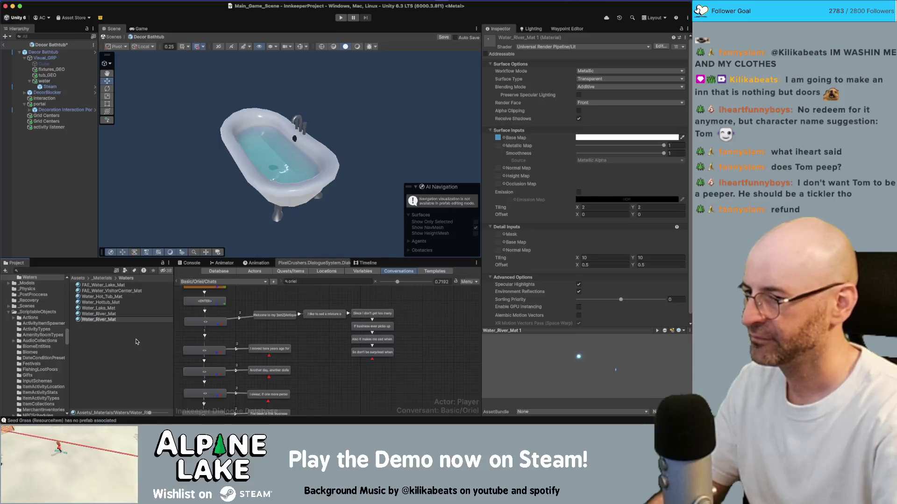
pyautogui.write('Bath')
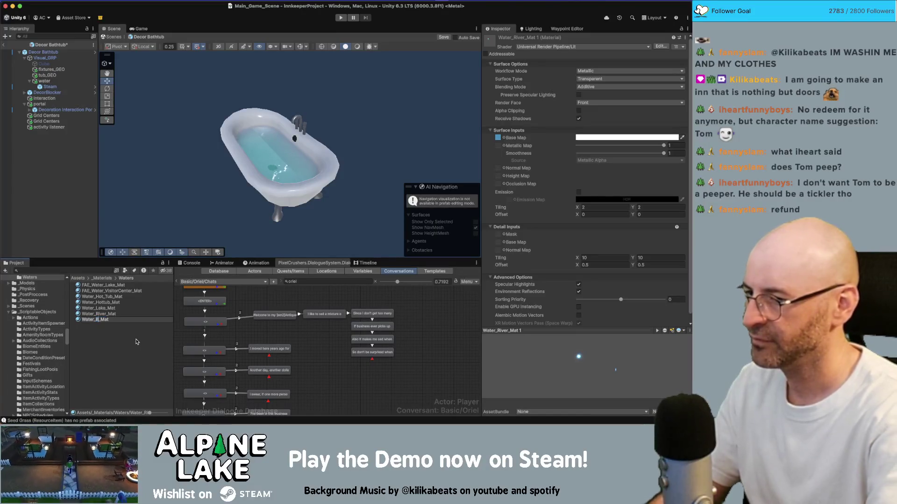
pyautogui.press('Return')
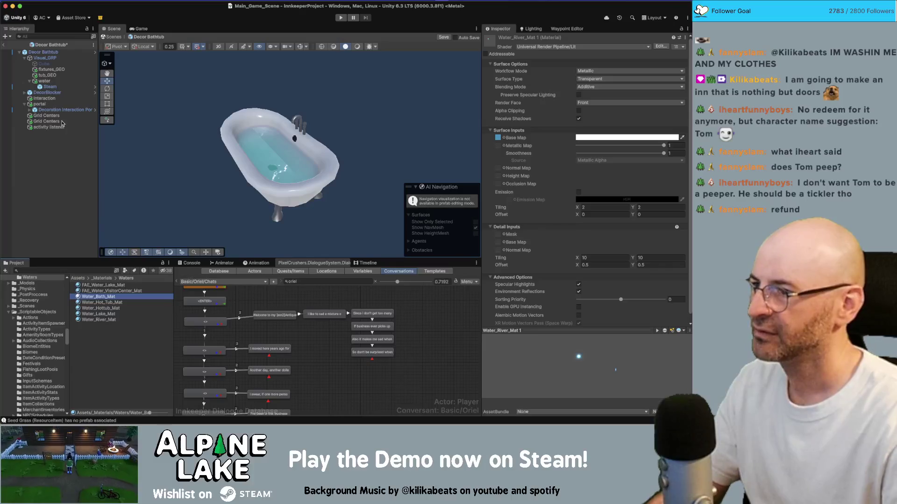
pyautogui.click(44, 81)
pyautogui.moveTo(108, 300); pyautogui.dragTo(471, 259)
pyautogui.moveTo(589, 141); pyautogui.dragTo(591, 131)
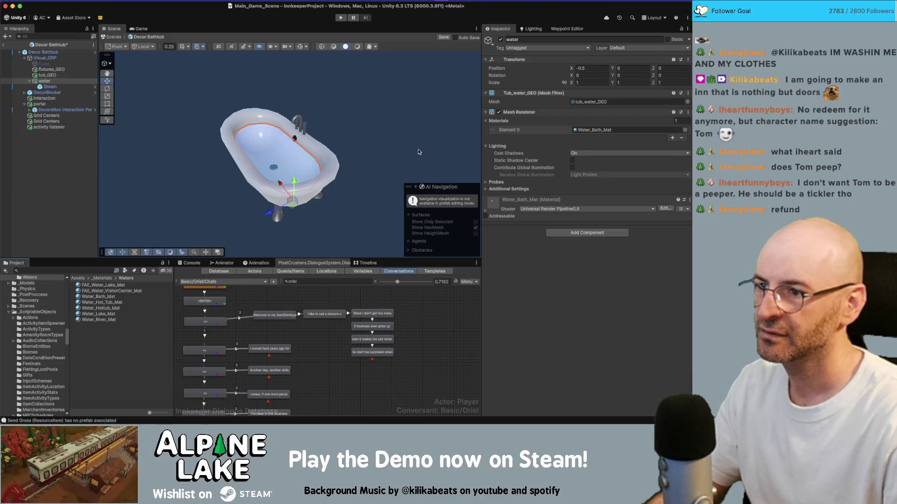
# - Inspect the Water_Bath_Mat material settings on the tub water
pyautogui.scroll(3, 342, 144)
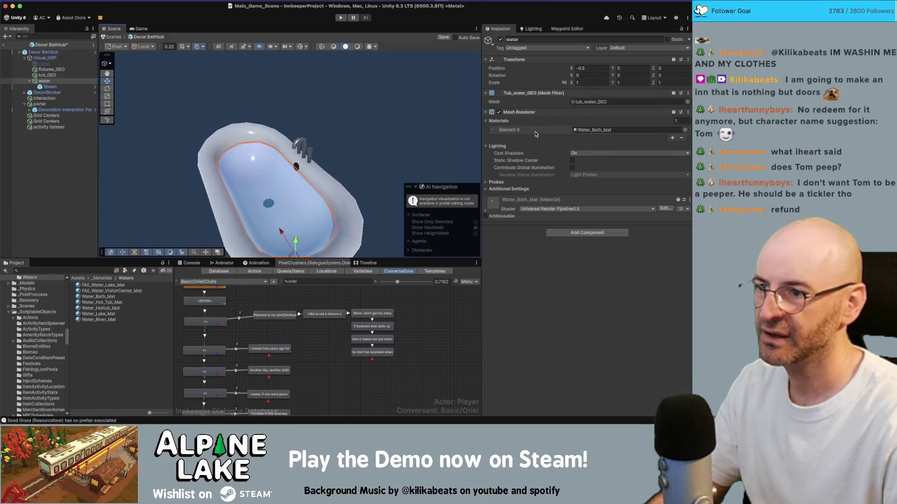
pyautogui.click(582, 132)
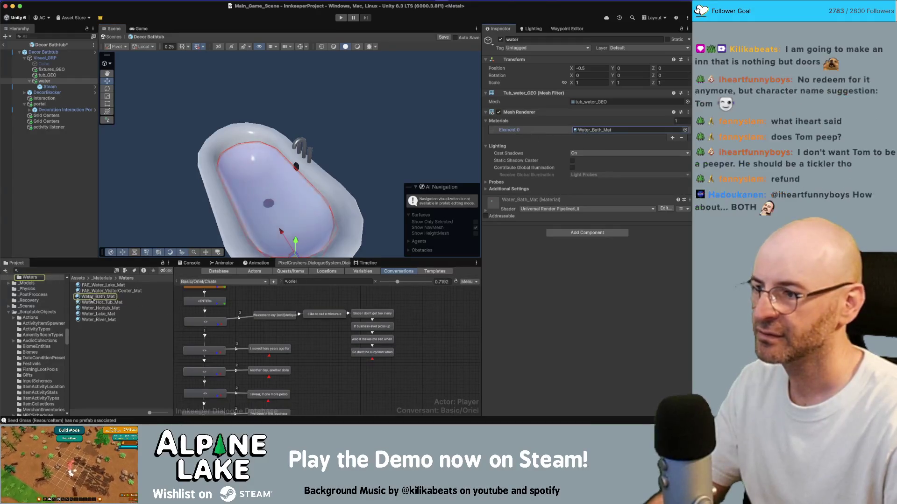
pyautogui.click(93, 299)
pyautogui.scroll(-1, 545, 301)
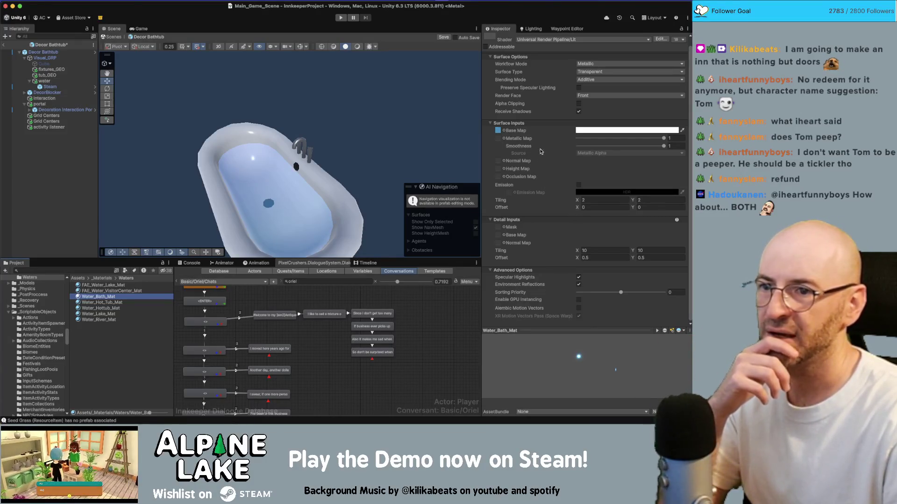
pyautogui.scroll(1, 541, 188)
pyautogui.scroll(1, 541, 188)
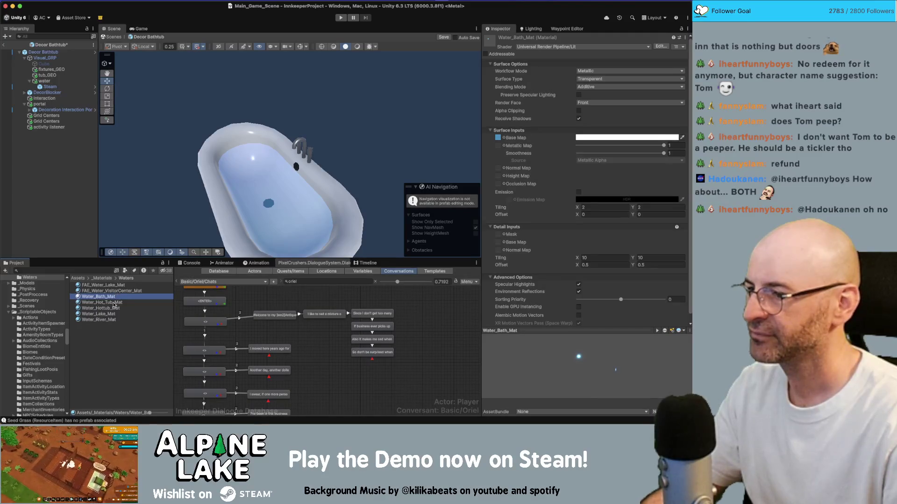
# - Compare Water_Hot_Tub_Mat, Water_River_Mat, Water_Lake_Mat and FAE_Water_VisitorCenter_Mat
pyautogui.click(113, 303)
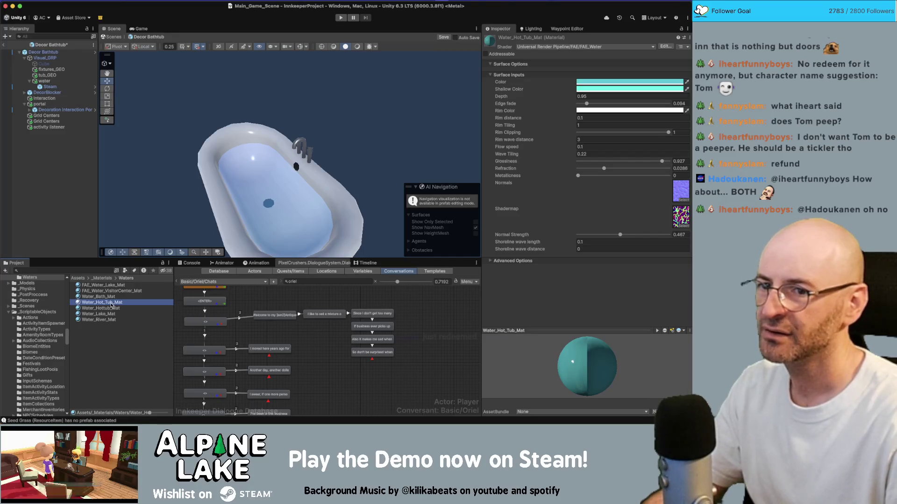
pyautogui.click(111, 309)
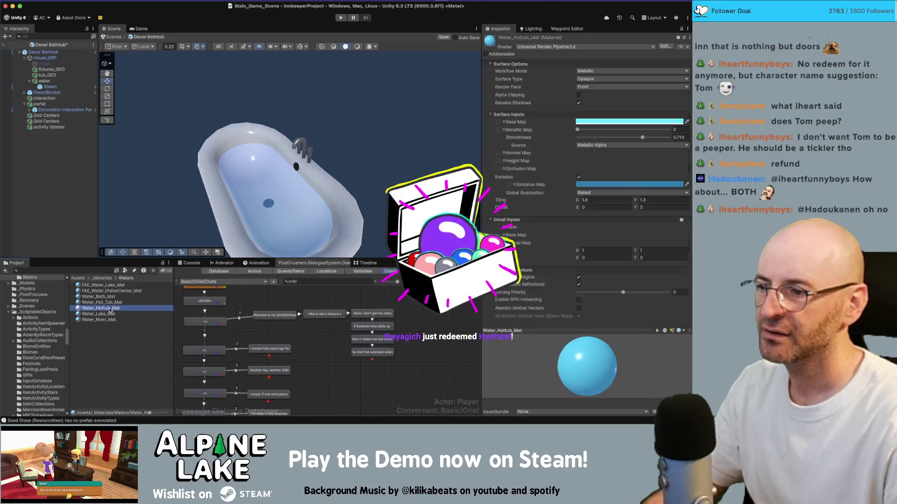
pyautogui.click(109, 314)
pyautogui.click(107, 319)
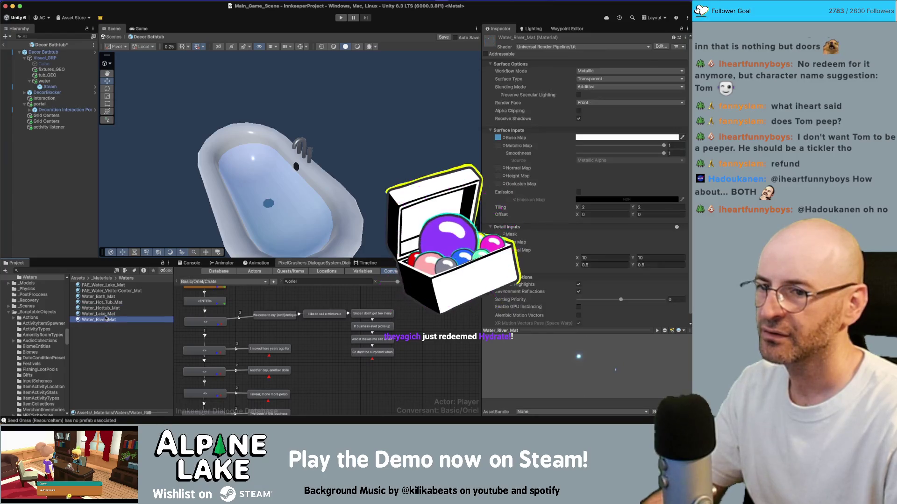
pyautogui.click(107, 314)
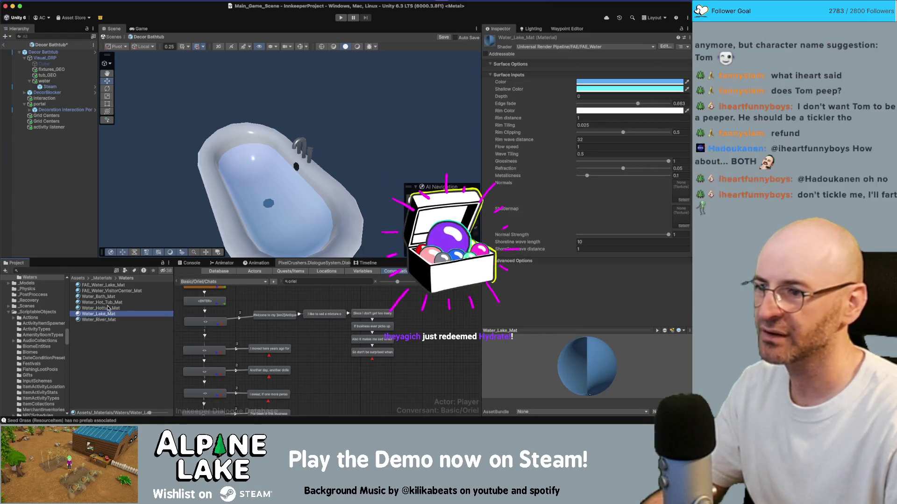
pyautogui.click(108, 309)
pyautogui.click(106, 291)
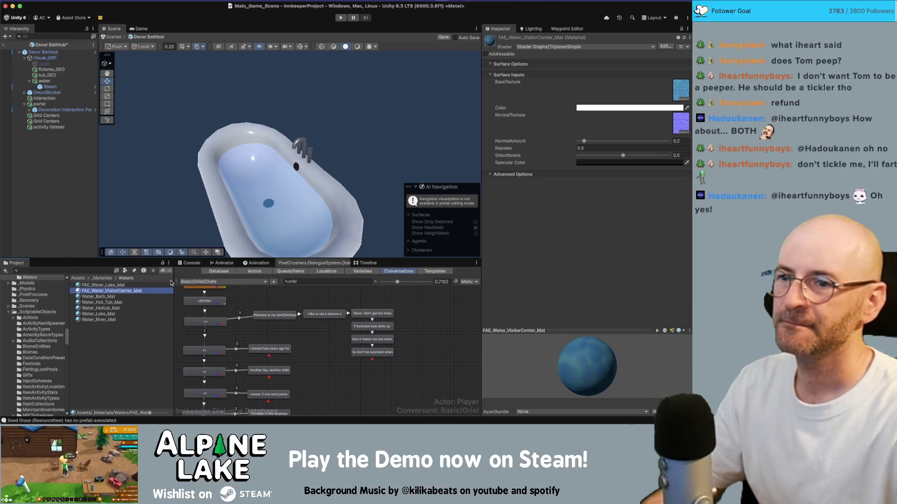
# - Search the project for 'water' and open FlatKit's 16m_CaveWater_Mat
pyautogui.press('super+f')
pyautogui.write('water')
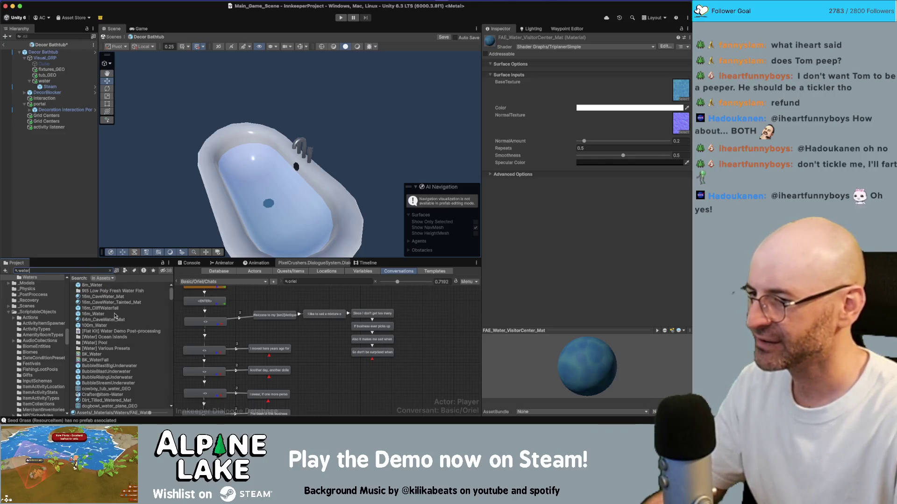
pyautogui.click(114, 297)
# - Browse the FlatKit water materials and select Pond_Mat as the base
pyautogui.click(109, 270)
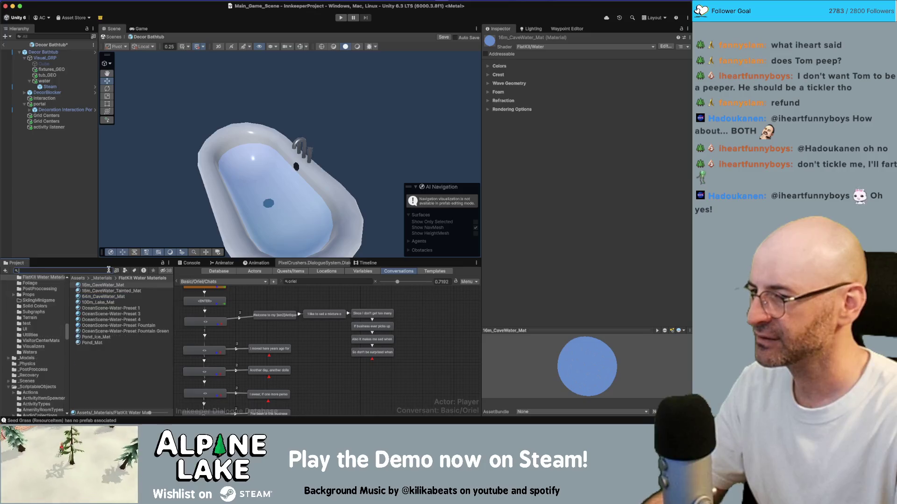
pyautogui.click(113, 291)
pyautogui.click(117, 286)
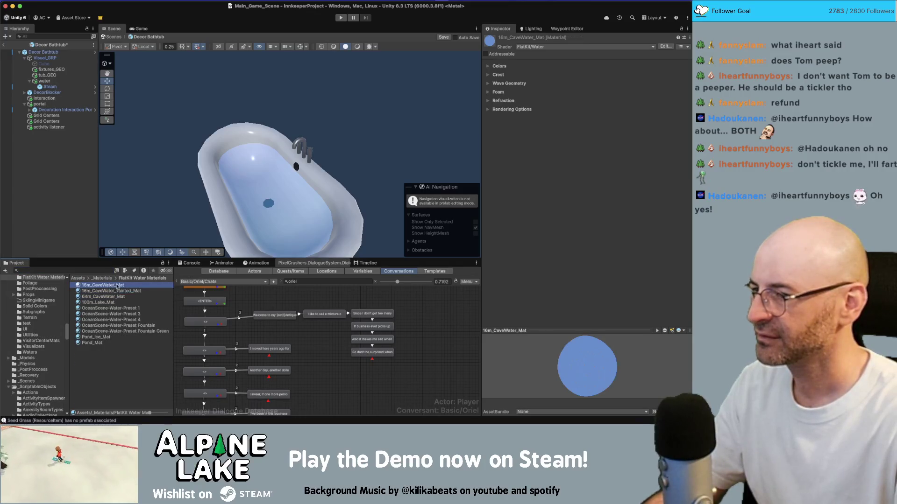
pyautogui.click(110, 337)
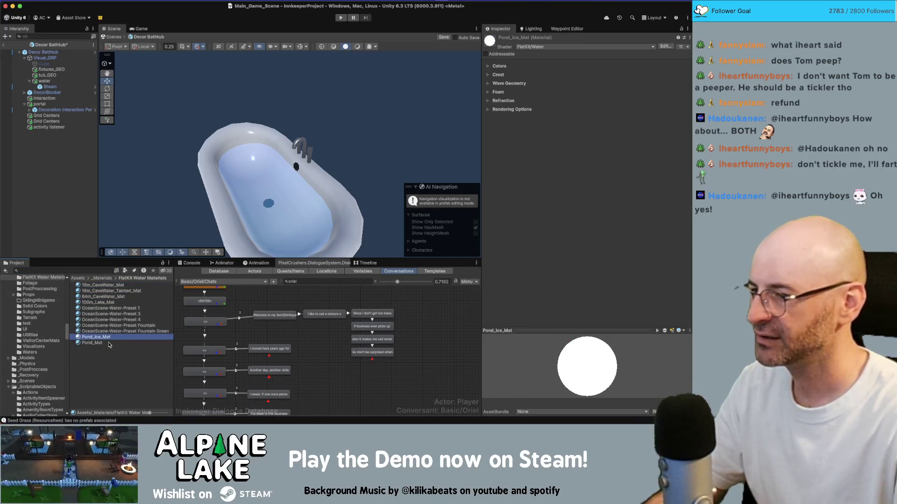
pyautogui.click(103, 344)
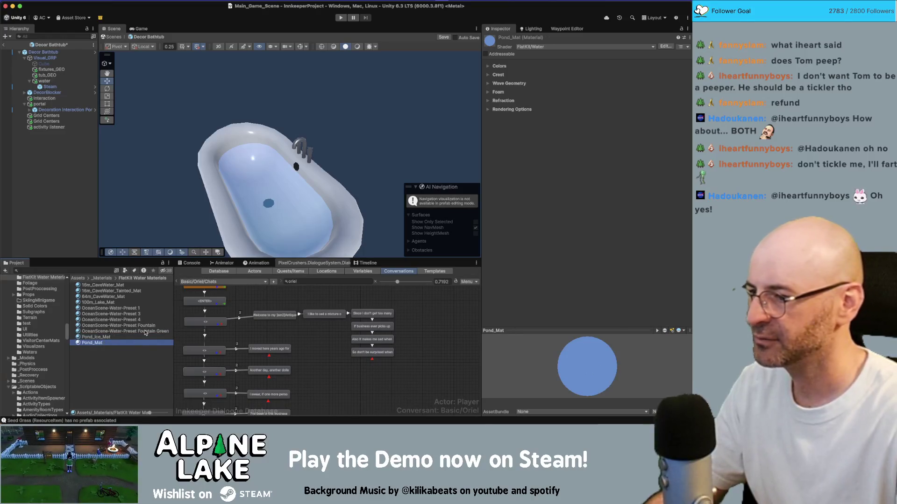
# - Duplicate Pond_Mat and rename the copy Bath_Mat
pyautogui.press('super+d')
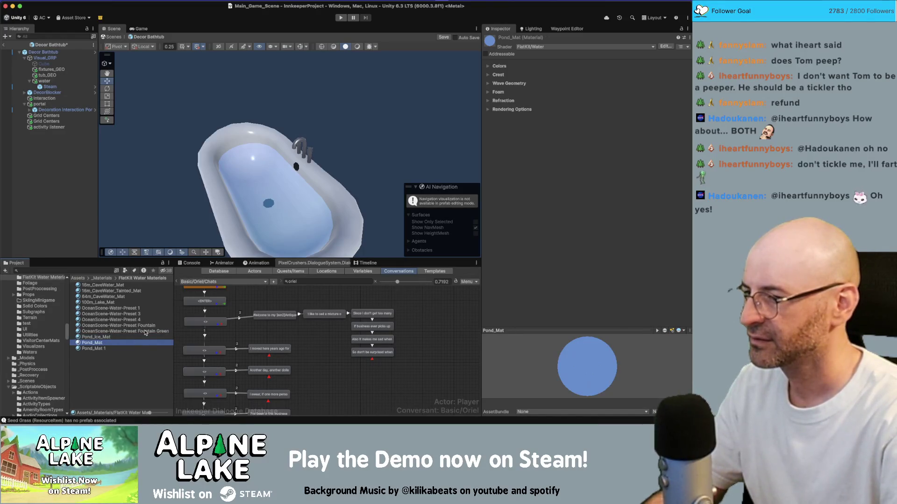
pyautogui.press('Down')
pyautogui.press('Return')
pyautogui.write('B_Mat')
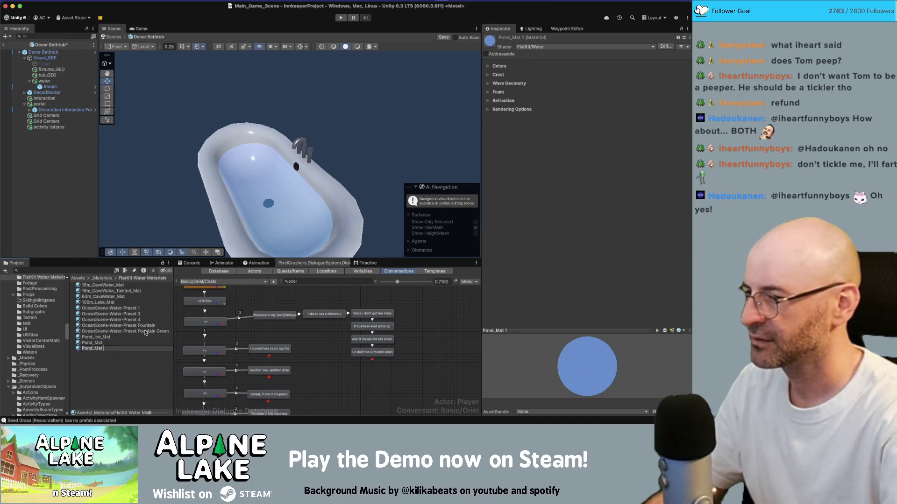
pyautogui.write('ath')
pyautogui.press('Return')
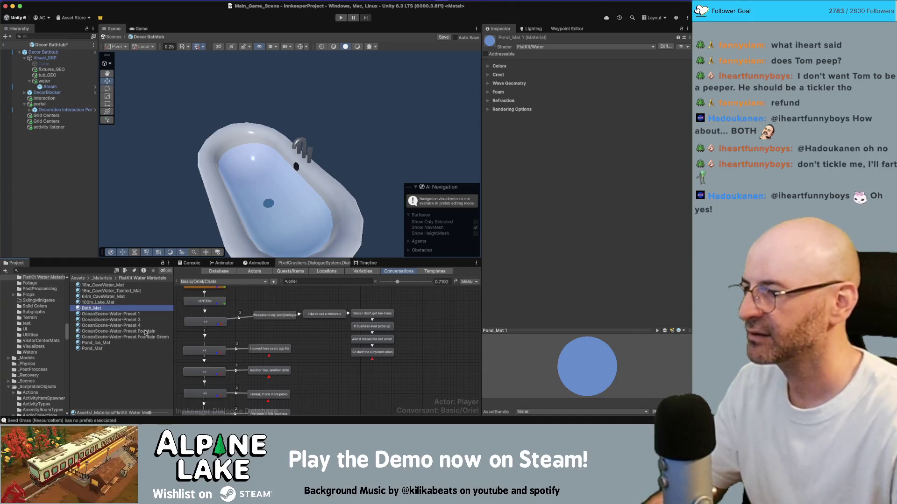
pyautogui.click(45, 81)
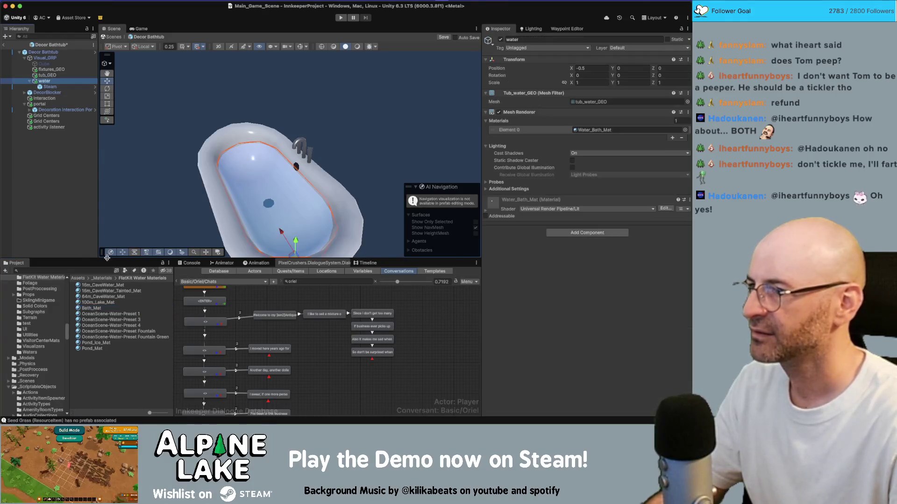
# - Apply Bath_Mat to the tub water and expand its Colors settings
pyautogui.moveTo(94, 308)
pyautogui.mouseDown()
pyautogui.moveTo(281, 210)
pyautogui.moveTo(514, 140)
pyautogui.moveTo(582, 132)
pyautogui.mouseUp()
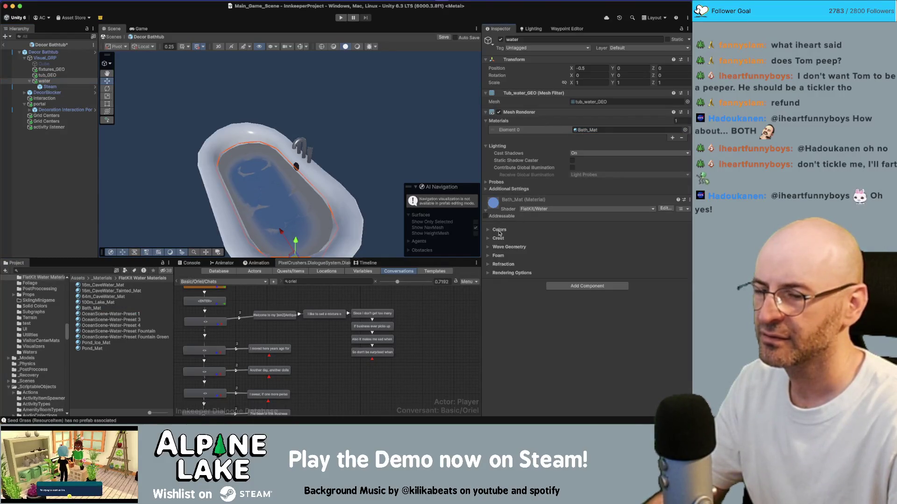
pyautogui.click(489, 231)
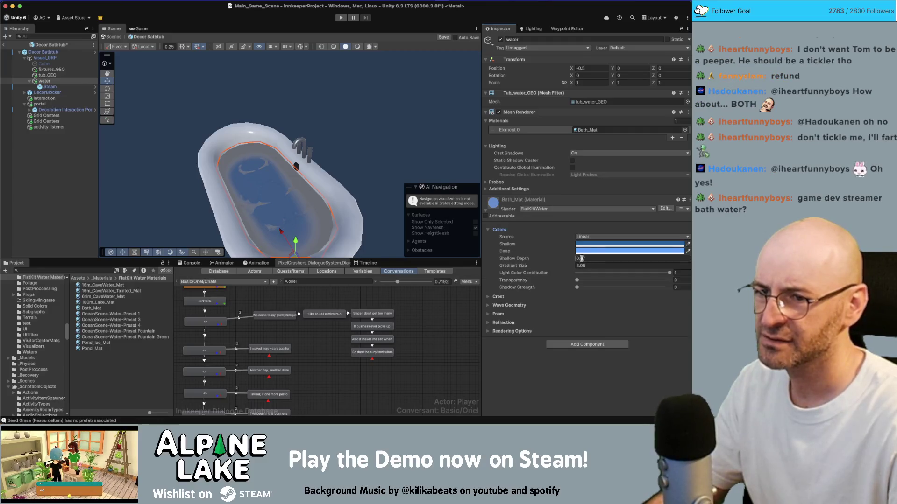
pyautogui.click(488, 323)
pyautogui.click(488, 323)
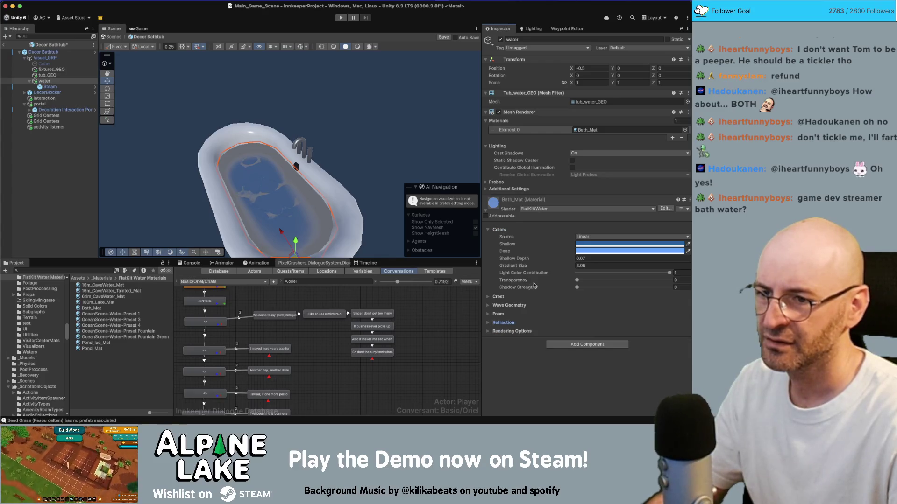
pyautogui.moveTo(252, 196)
pyautogui.keyDown('alt'); pyautogui.mouseDown()
pyautogui.moveTo(271, 191)
pyautogui.moveTo(255, 164)
pyautogui.moveTo(261, 152)
pyautogui.mouseUp(); pyautogui.keyUp('alt')
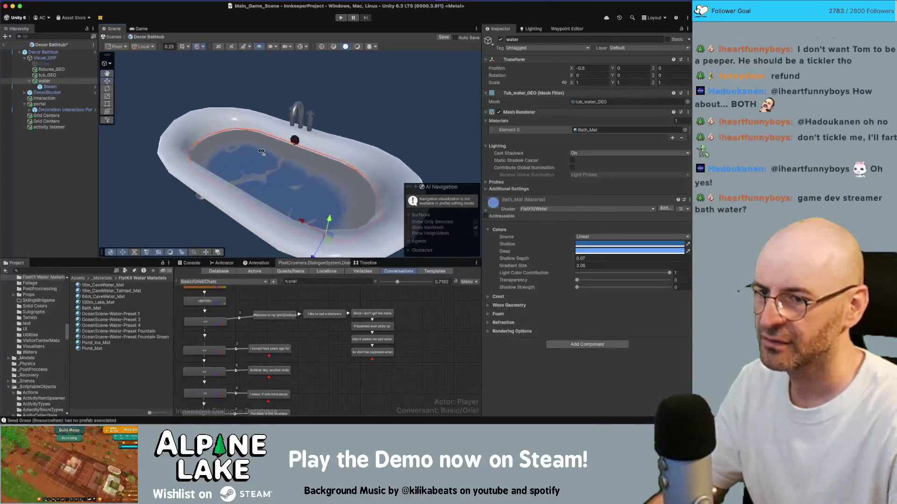
# - Set Shallow Depth to -0.14 and raise the water surface to Y 0.017
pyautogui.moveTo(567, 259); pyautogui.dragTo(564, 259)
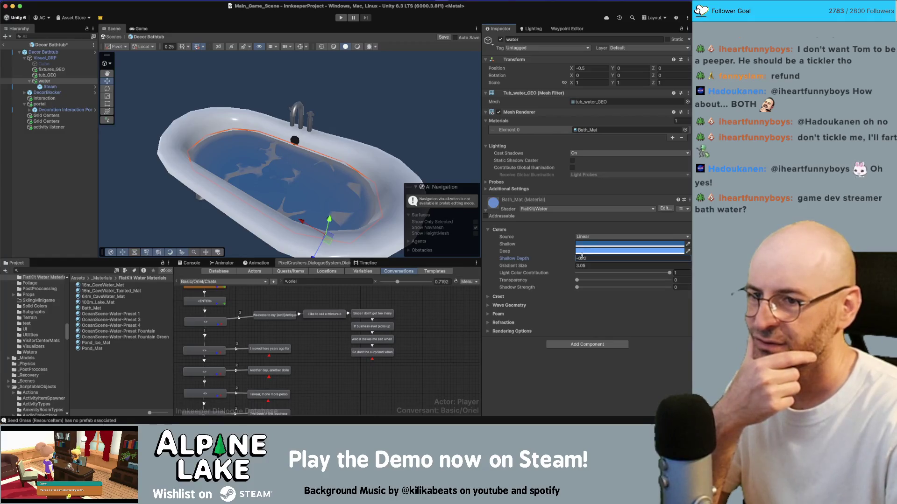
pyautogui.moveTo(578, 280)
pyautogui.mouseDown()
pyautogui.moveTo(621, 280)
pyautogui.moveTo(577, 280)
pyautogui.mouseUp()
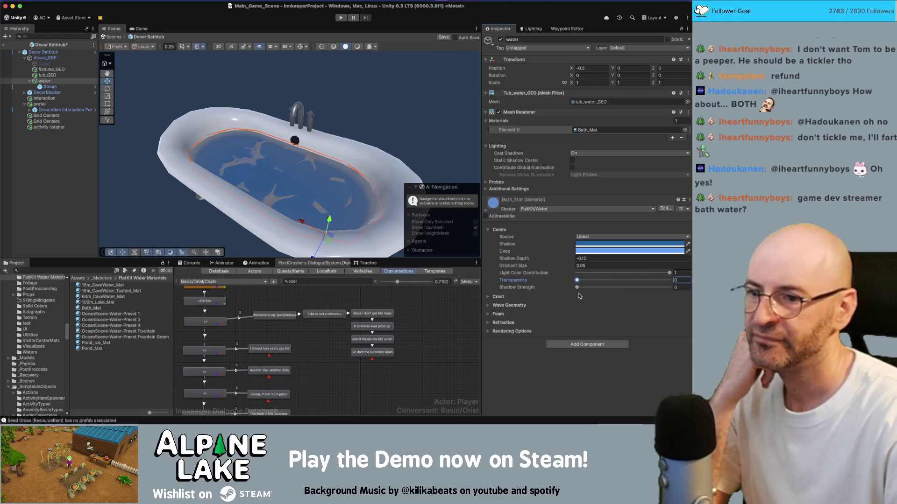
pyautogui.moveTo(563, 260); pyautogui.dragTo(565, 260)
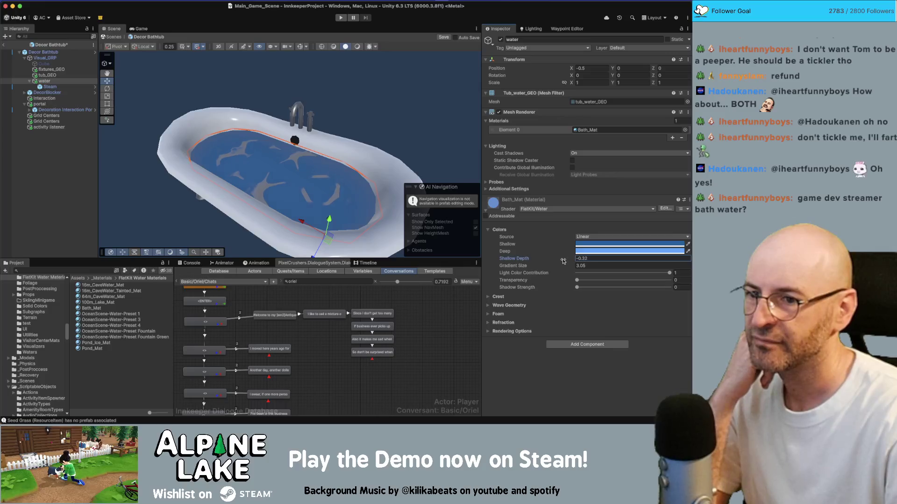
pyautogui.moveTo(565, 261); pyautogui.dragTo(560, 260)
pyautogui.moveTo(343, 141); pyautogui.dragTo(335, 154)
pyautogui.moveTo(323, 223); pyautogui.dragTo(324, 223)
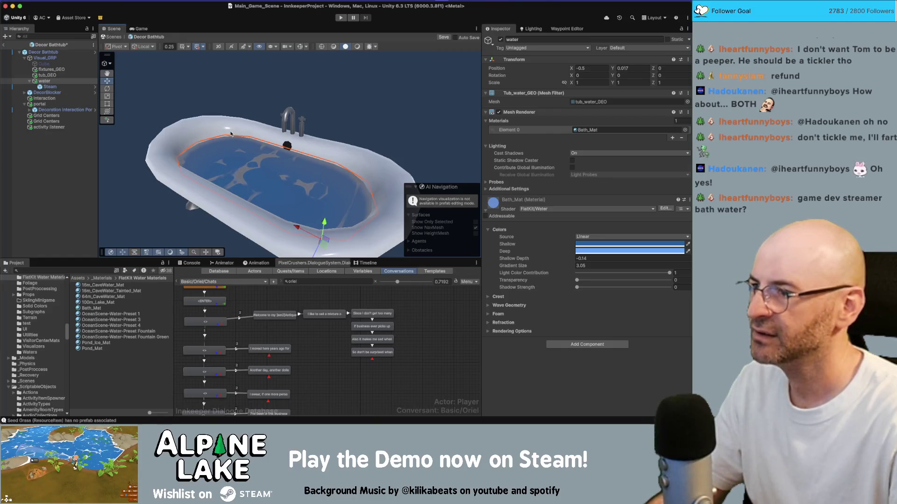
# - Raise the bathtub's Interaction point, save the Decor Bathtub prefab, then switch to Maya
pyautogui.click(42, 99)
pyautogui.moveTo(311, 219); pyautogui.dragTo(308, 152)
pyautogui.scroll(5, 313, 154)
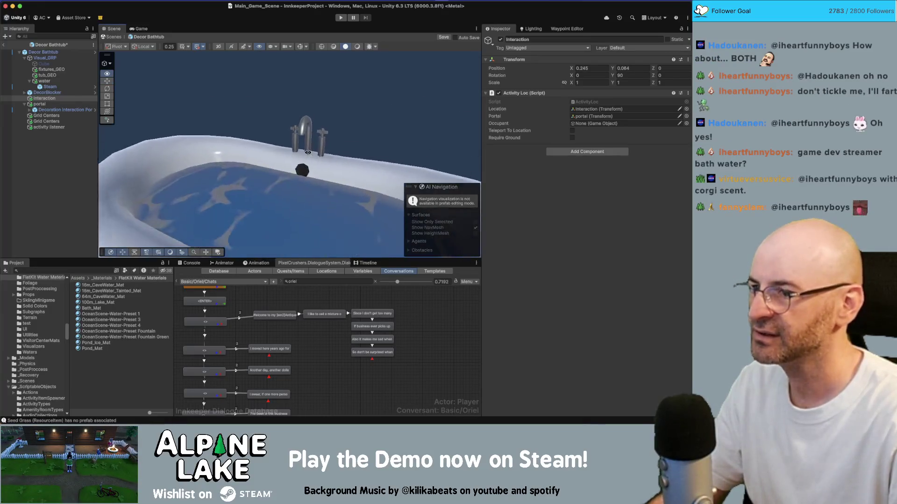
pyautogui.scroll(-8, 308, 153)
pyautogui.press('super+s')
pyautogui.keyDown('alt'); pyautogui.moveTo(196, 121); pyautogui.dragTo(166, 173); pyautogui.keyUp('alt')
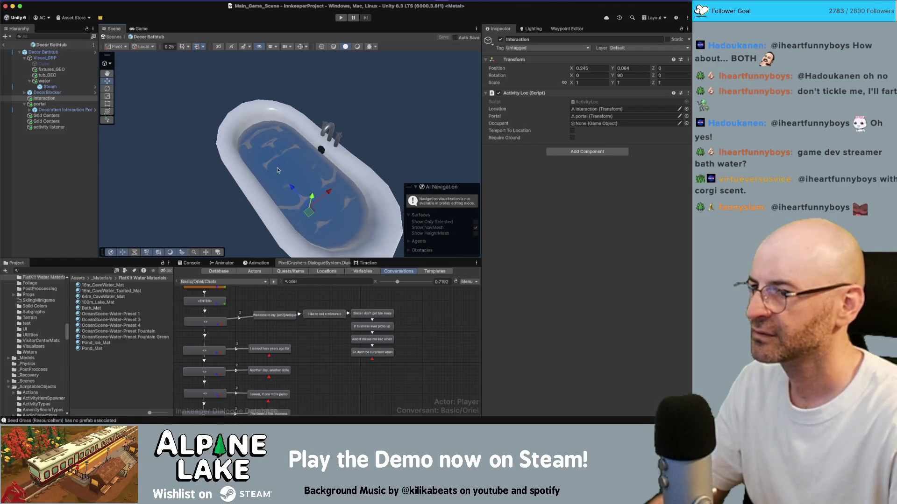
pyautogui.click(277, 150)
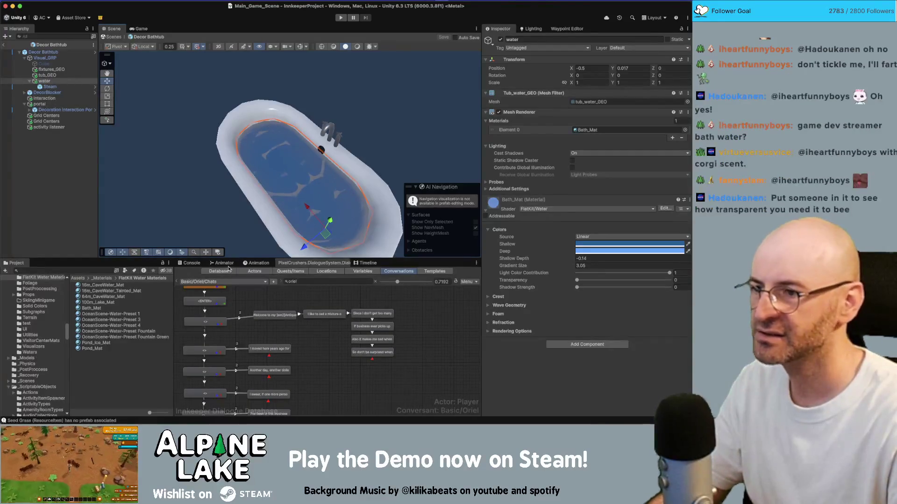
pyautogui.press('super+Tab')
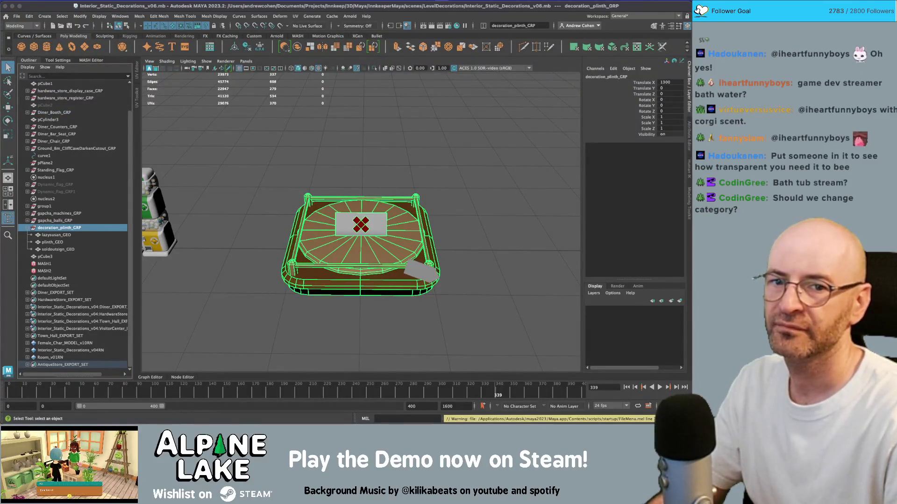
# - Open Furniture_v34.mb from the scenes/Items folder in Maya
pyautogui.press('super+o')
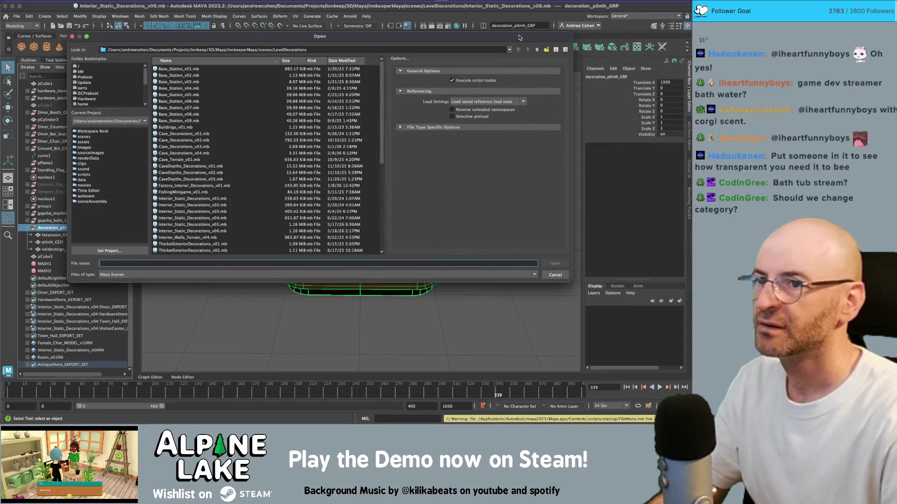
pyautogui.click(537, 51)
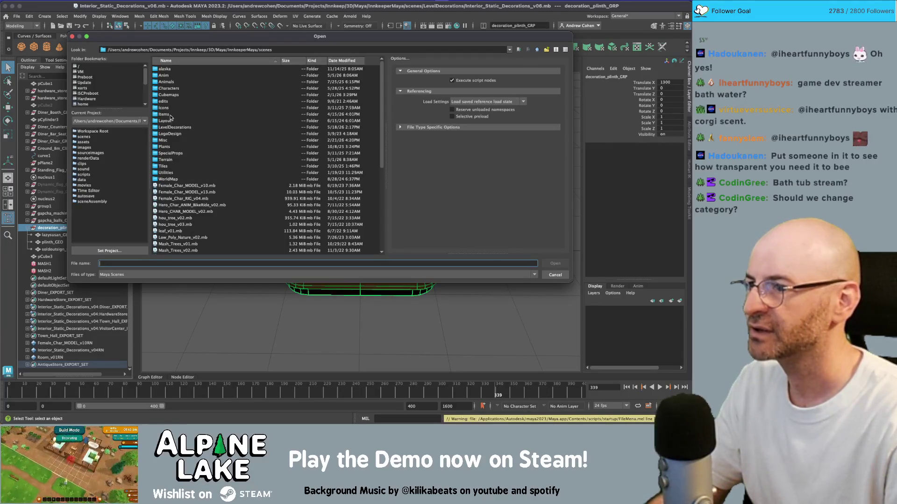
pyautogui.doubleClick(171, 117)
pyautogui.scroll(-10, 183, 152)
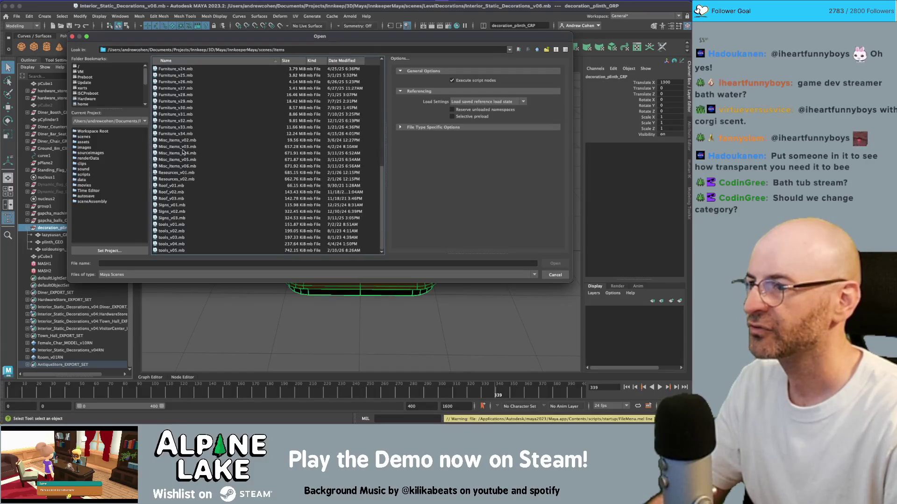
pyautogui.doubleClick(183, 140)
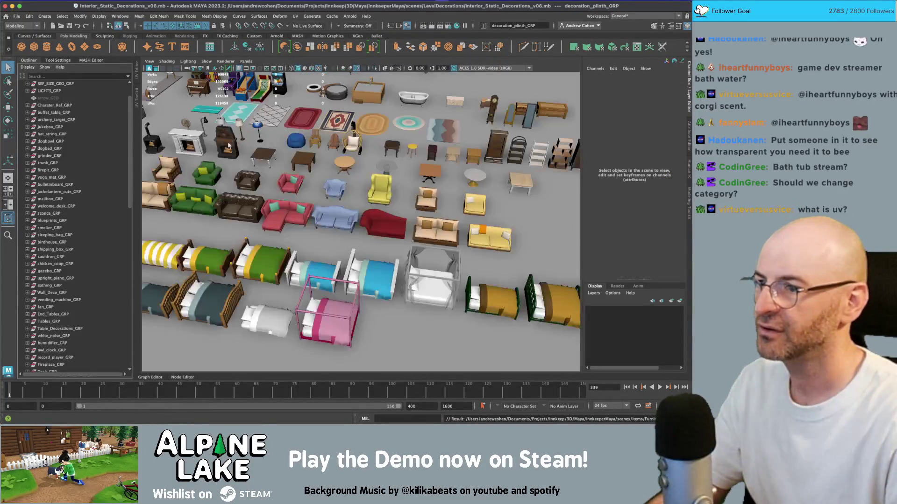
pyautogui.moveTo(355, 186)
pyautogui.mouseDown()
pyautogui.moveTo(290, 182)
pyautogui.moveTo(433, 151)
pyautogui.moveTo(400, 148)
pyautogui.moveTo(379, 165)
pyautogui.mouseUp()
# - Select tub_water_GEO, open the UV Editor and apply a planar projection
pyautogui.click(401, 144)
pyautogui.press('f')
pyautogui.click(379, 165)
pyautogui.hotkey('ctrl', 'u')
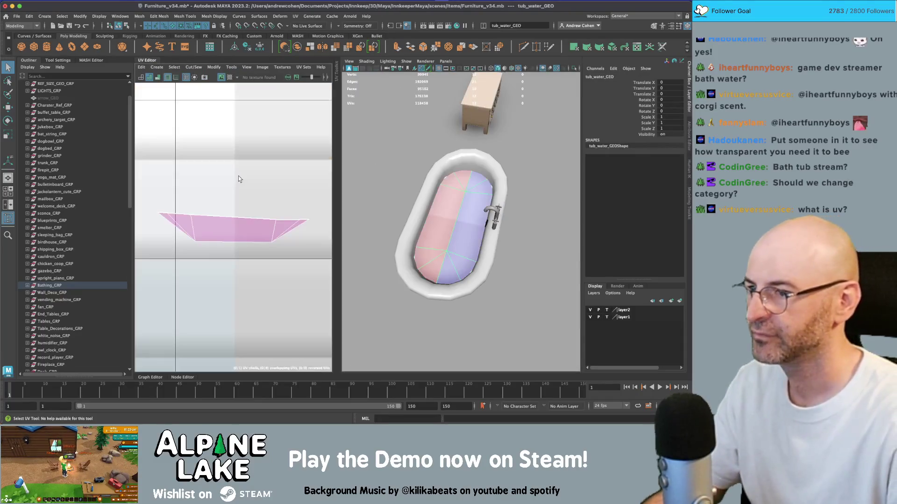
pyautogui.rightClick(239, 174)
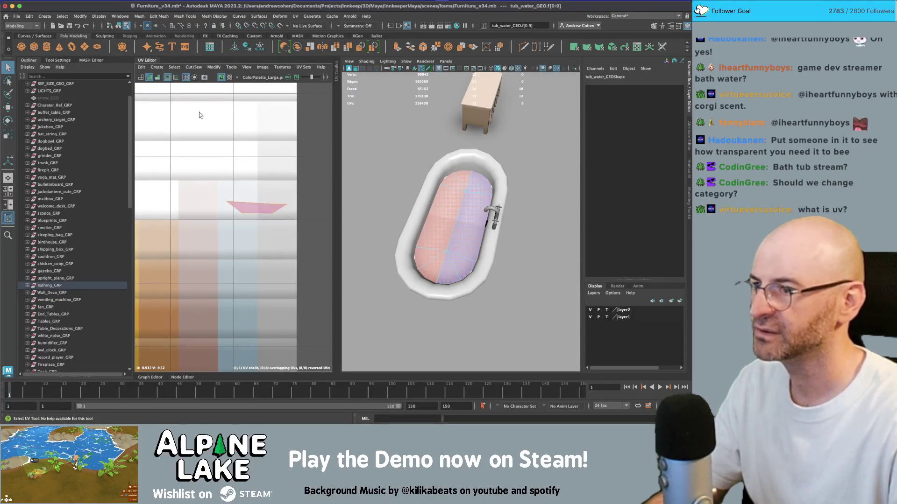
pyautogui.click(159, 68)
pyautogui.click(172, 126)
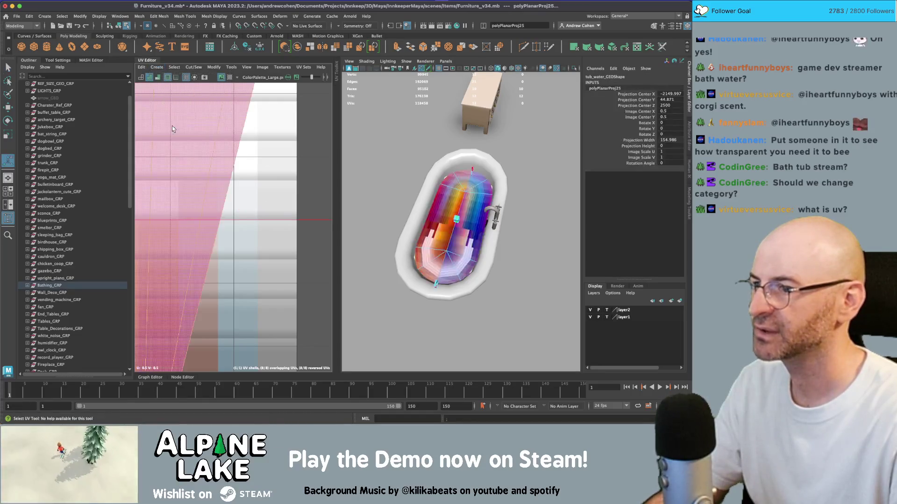
# - Select all water faces and apply a Y-axis planar projection
pyautogui.rightClick(221, 149)
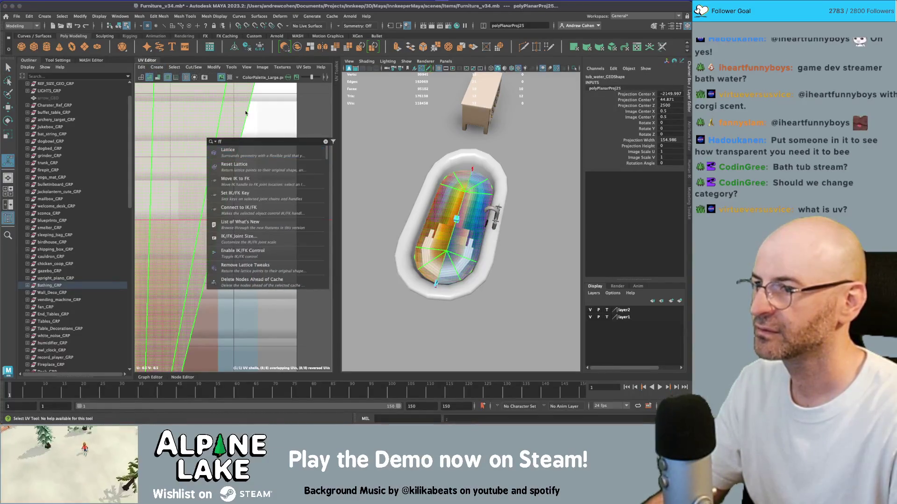
pyautogui.click(256, 130)
pyautogui.press('q')
pyautogui.press('f')
pyautogui.click(156, 67)
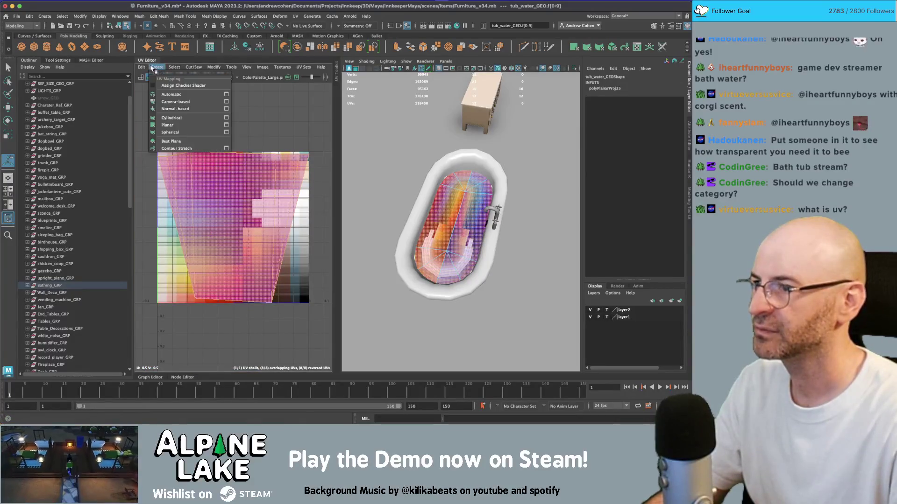
pyautogui.click(223, 126)
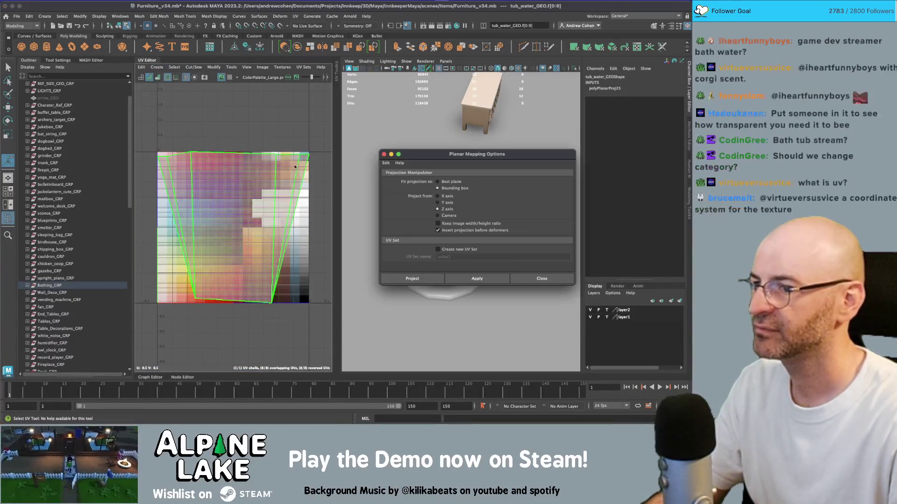
pyautogui.click(438, 202)
pyautogui.click(477, 278)
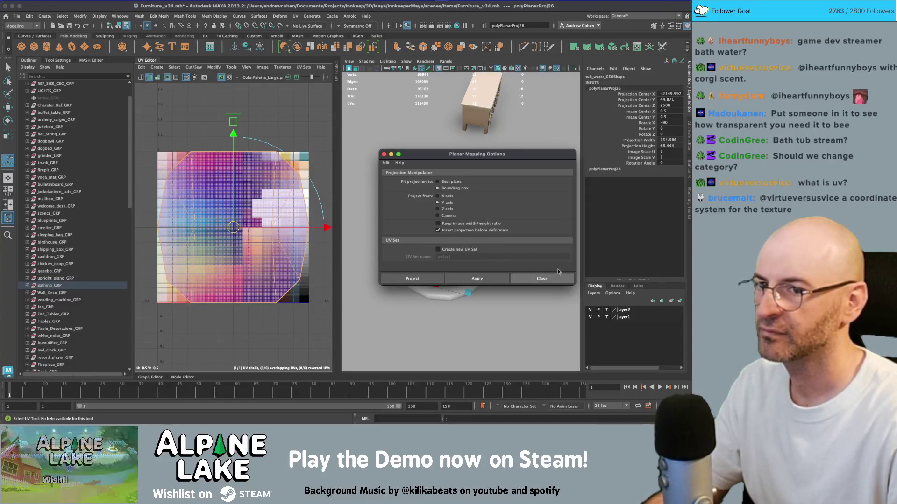
pyautogui.click(556, 278)
# - Set projection width and height to 200 and scale the UV shell over the blue swatches
pyautogui.click(670, 140)
pyautogui.keyDown('shift'); pyautogui.click(673, 145); pyautogui.keyUp('shift')
pyautogui.write('200')
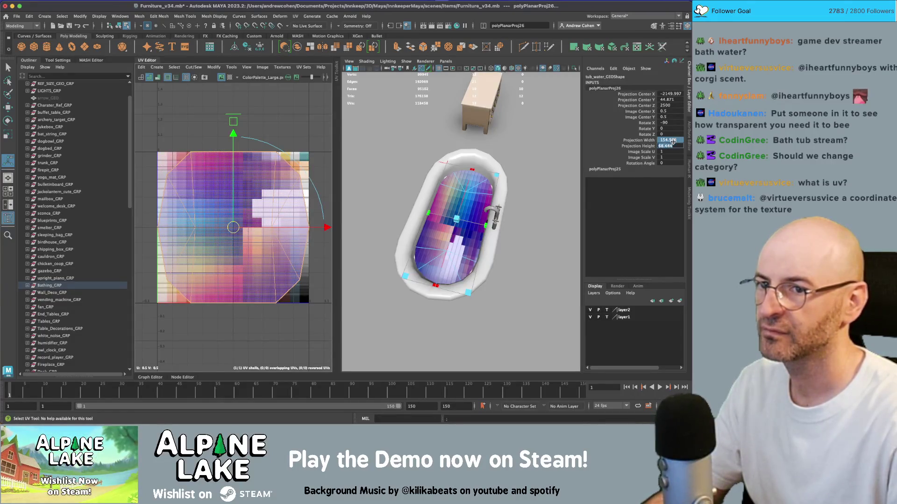
pyautogui.press('Return')
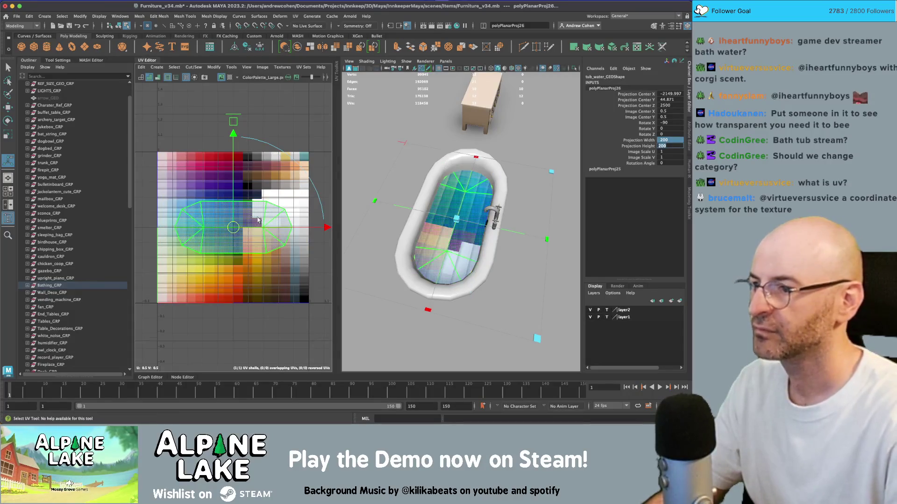
pyautogui.press('r')
pyautogui.moveTo(234, 227); pyautogui.dragTo(262, 227)
pyautogui.click(119, 25)
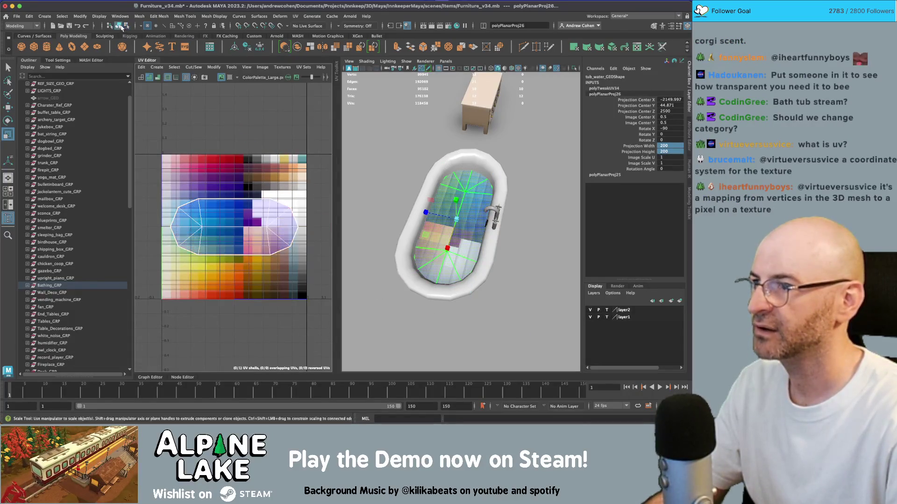
pyautogui.scroll(-10, 75, 201)
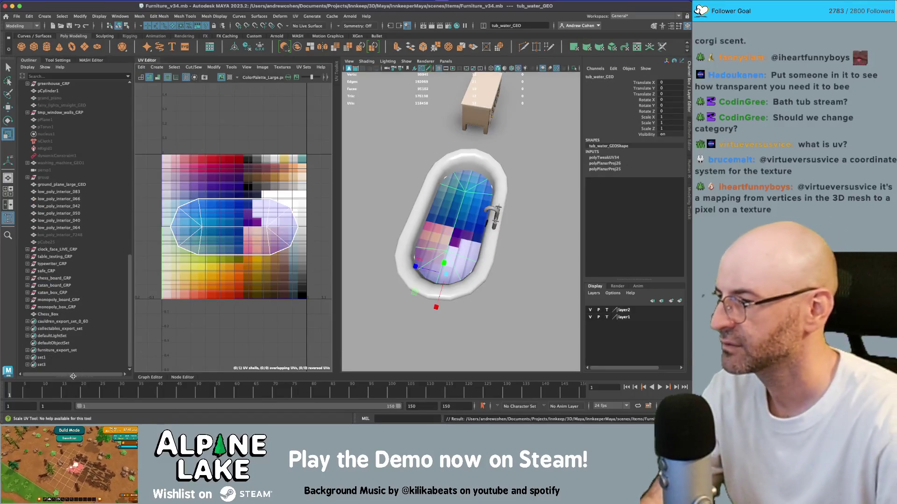
# - Export furniture_export_set over furniture.fbx in Assets/_Models/Decorations, then return to Unity
pyautogui.click(67, 350)
pyautogui.click(17, 16)
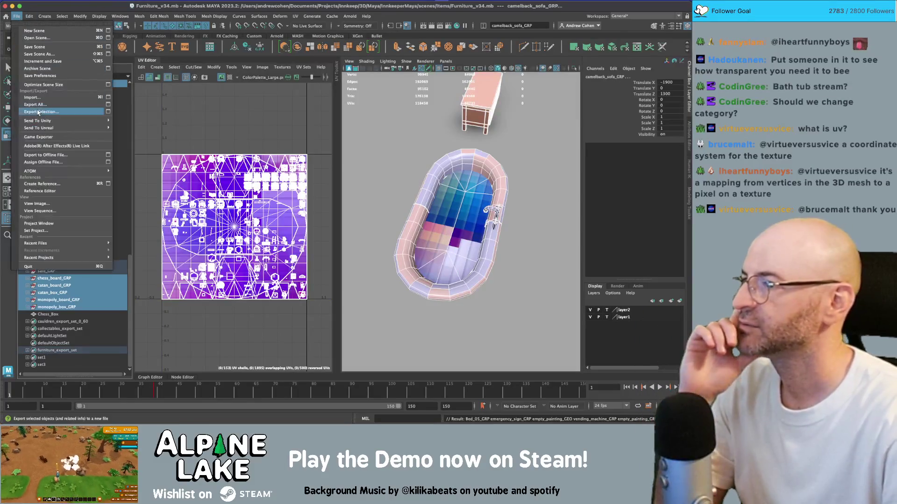
pyautogui.click(39, 112)
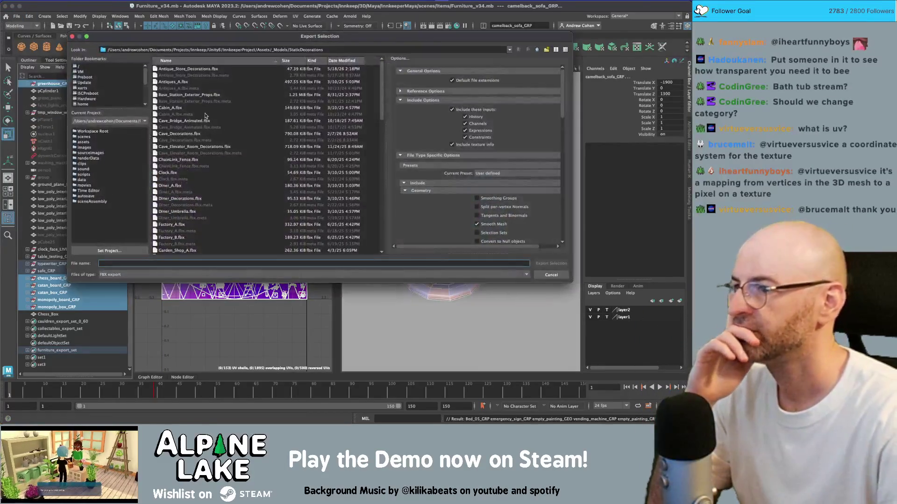
pyautogui.click(537, 50)
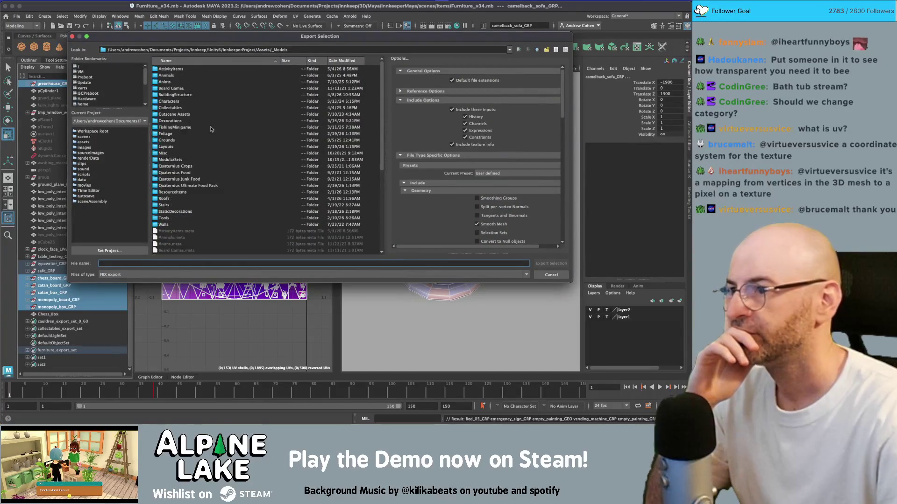
pyautogui.doubleClick(180, 120)
pyautogui.click(178, 120)
pyautogui.doubleClick(175, 109)
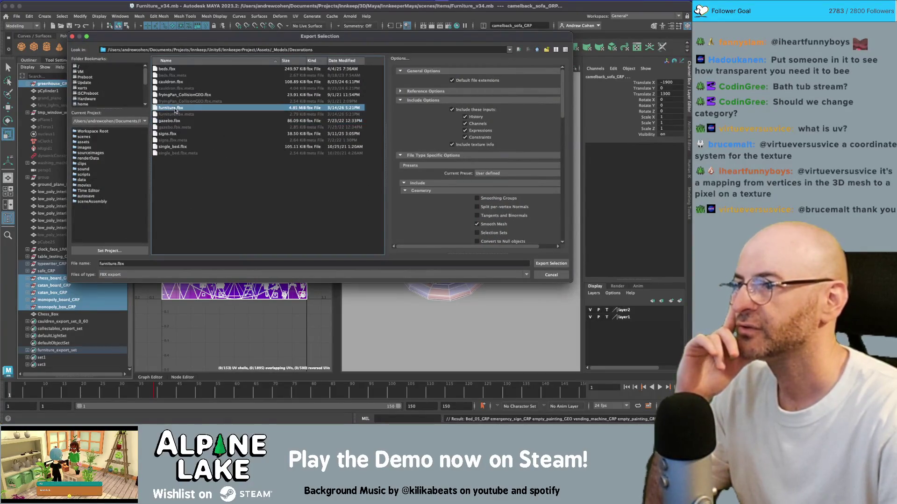
pyautogui.click(313, 153)
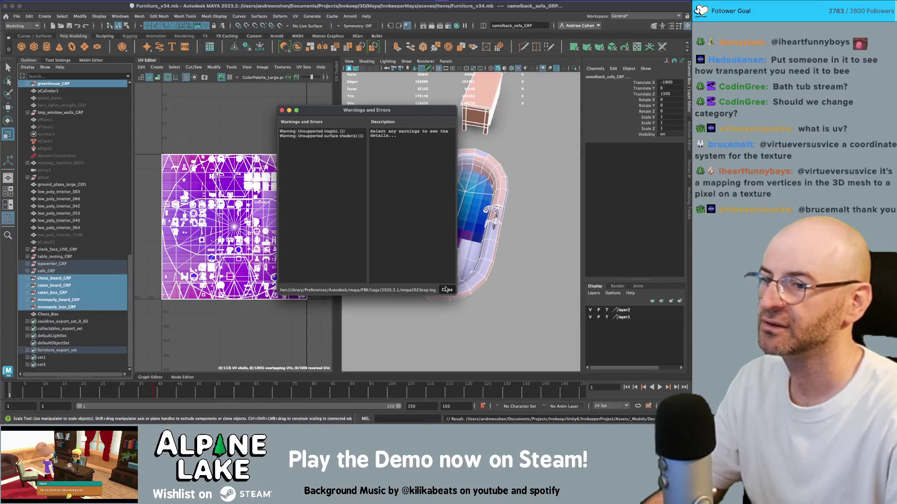
pyautogui.click(446, 290)
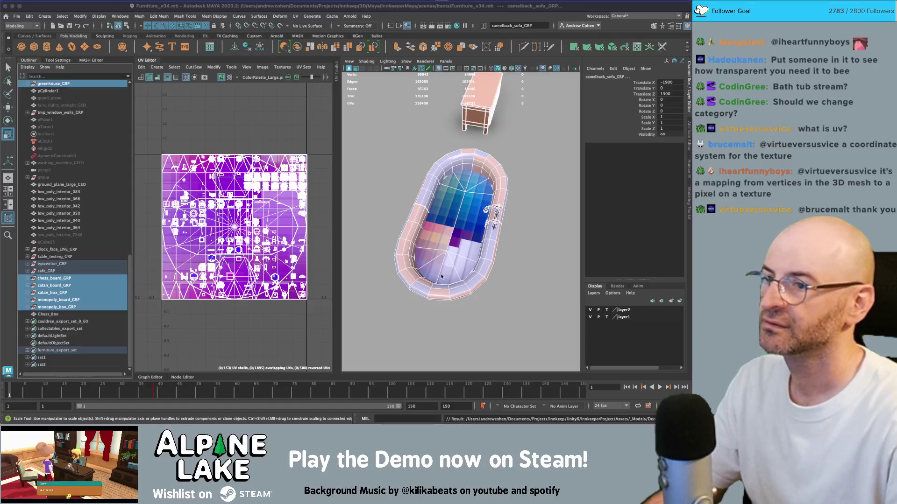
pyautogui.press('super+Tab')
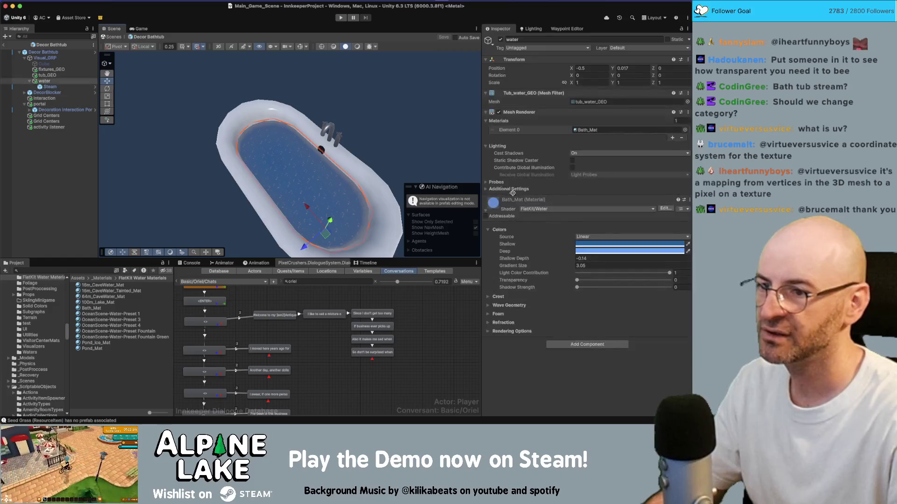
# - Expand Bath_Mat's Wave Geometry settings, keeping wave Frequency at 1.5
pyautogui.click(489, 305)
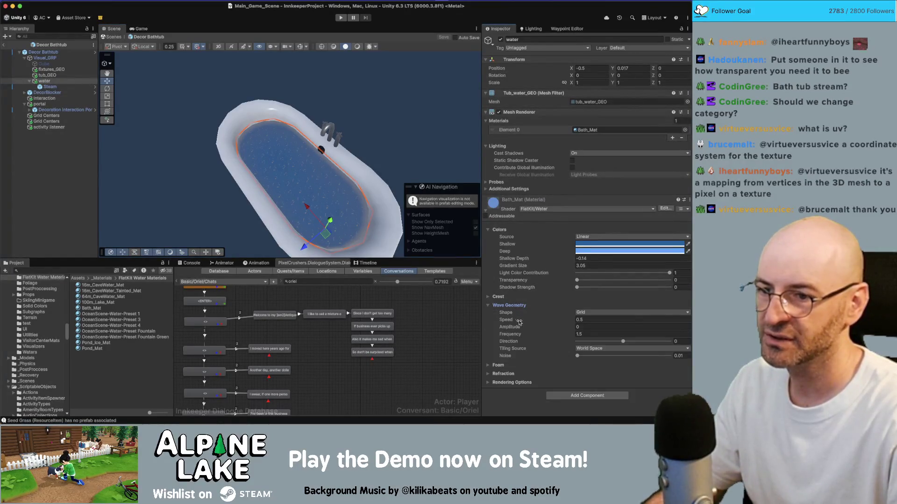
pyautogui.moveTo(536, 337); pyautogui.dragTo(530, 337)
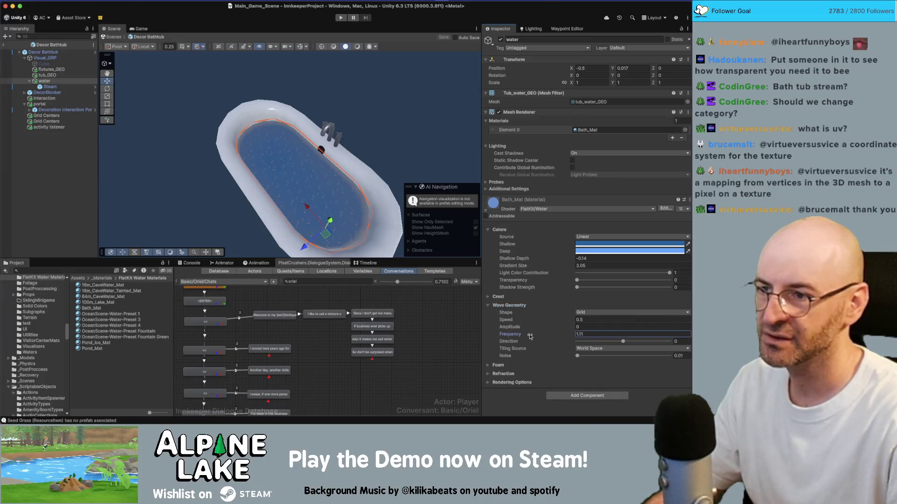
pyautogui.hotkey('ctrl', 'z')
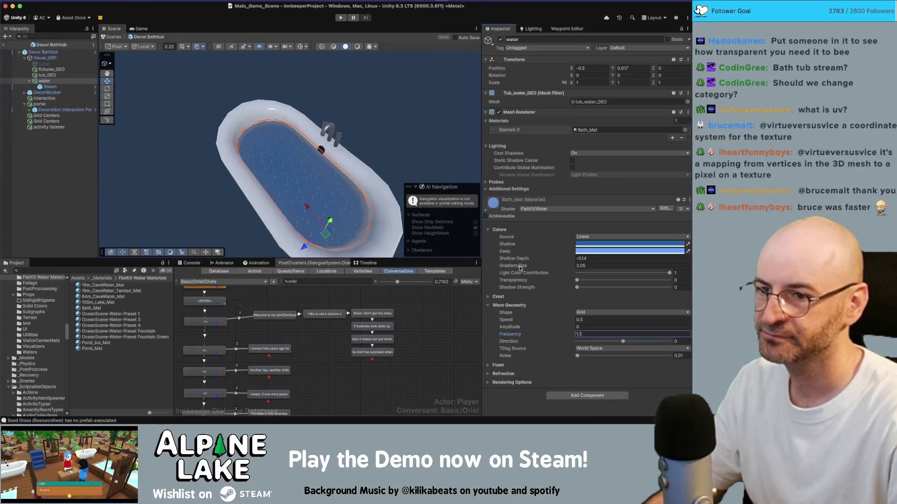
# - Raise Bath_Mat's Foam Scale to about 1.32 and exit the Decor Bathtub prefab
pyautogui.click(490, 366)
pyautogui.scroll(-2, 491, 365)
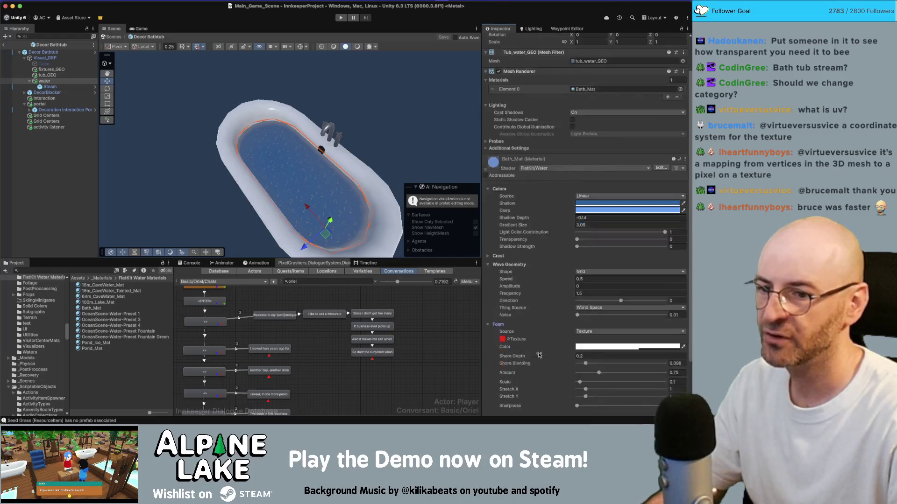
pyautogui.scroll(-1, 561, 318)
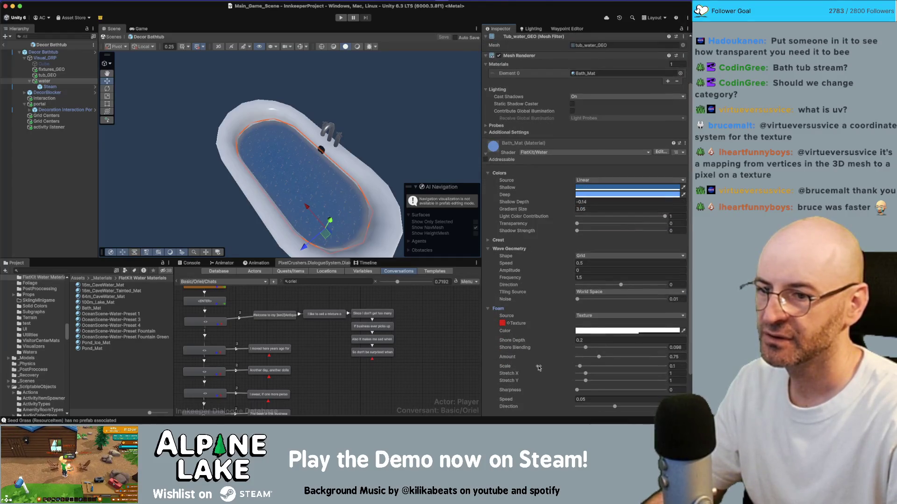
pyautogui.scroll(-1, 538, 368)
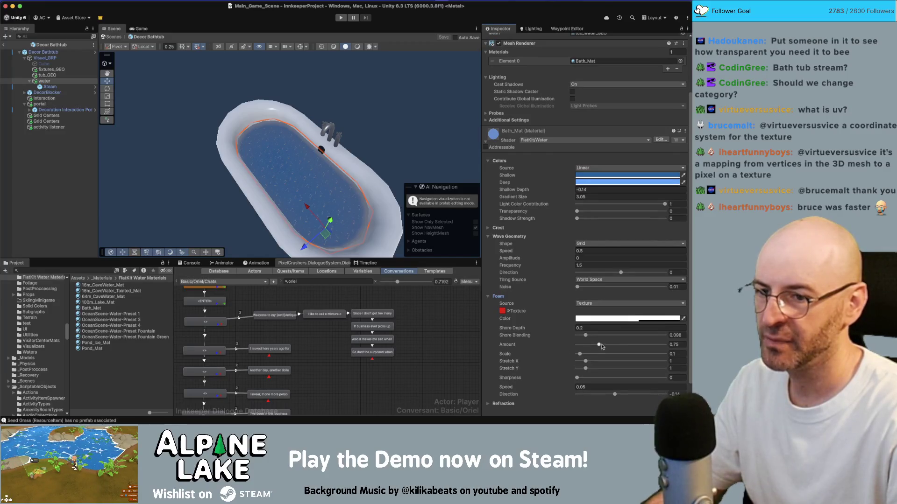
pyautogui.moveTo(586, 355)
pyautogui.mouseDown()
pyautogui.moveTo(615, 355)
pyautogui.moveTo(604, 355)
pyautogui.mouseUp()
pyautogui.moveTo(340, 160)
pyautogui.mouseDown()
pyautogui.moveTo(350, 103)
pyautogui.moveTo(304, 124)
pyautogui.moveTo(305, 137)
pyautogui.mouseUp()
pyautogui.click(4, 45)
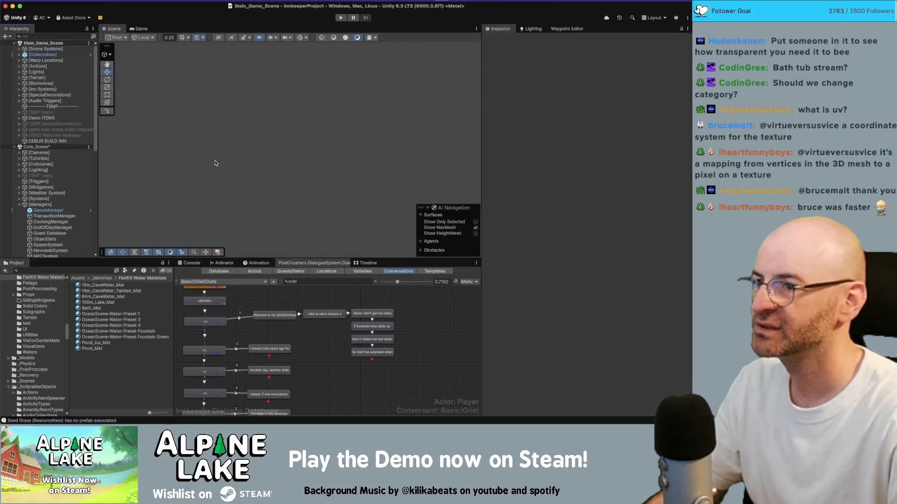
# - Start play mode and walk the character up through the doorway and left along the corridor
pyautogui.click(340, 21)
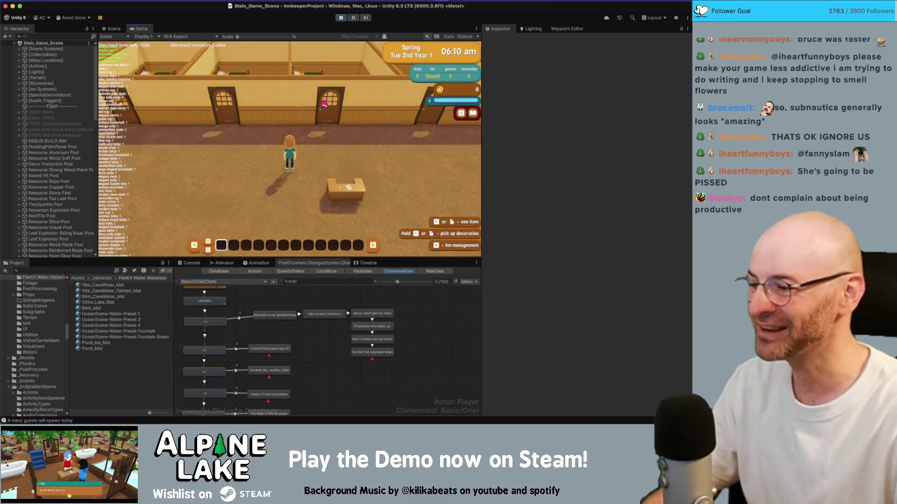
pyautogui.press('w')
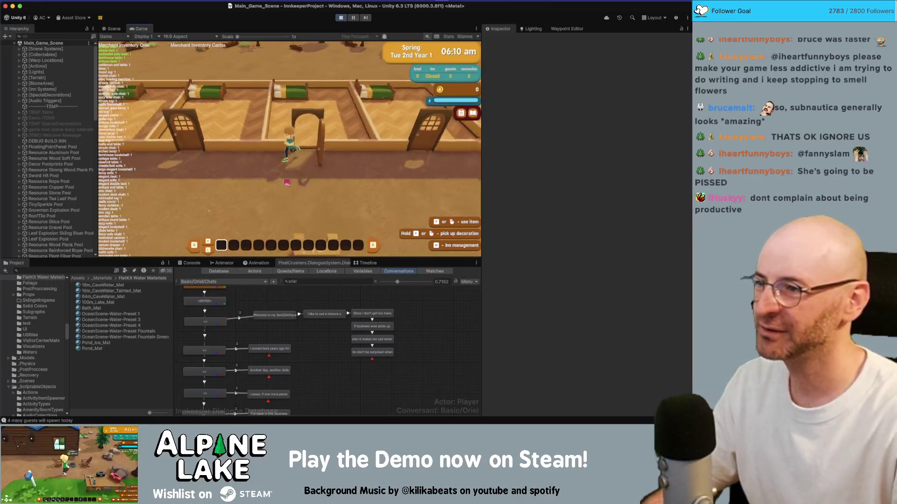
pyautogui.press('a')
# - Search the Project for 'tub', then use the GameManager's Give Starter Content for 1,000 money
pyautogui.click(87, 270)
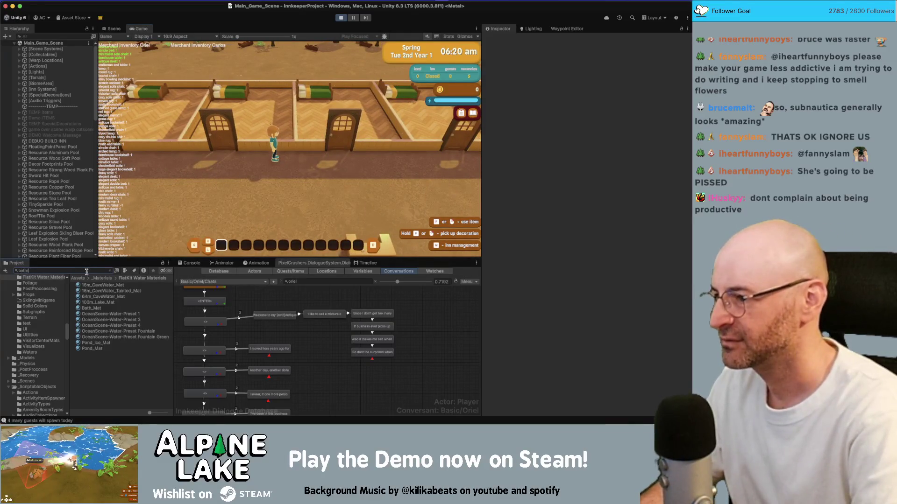
pyautogui.write('tub')
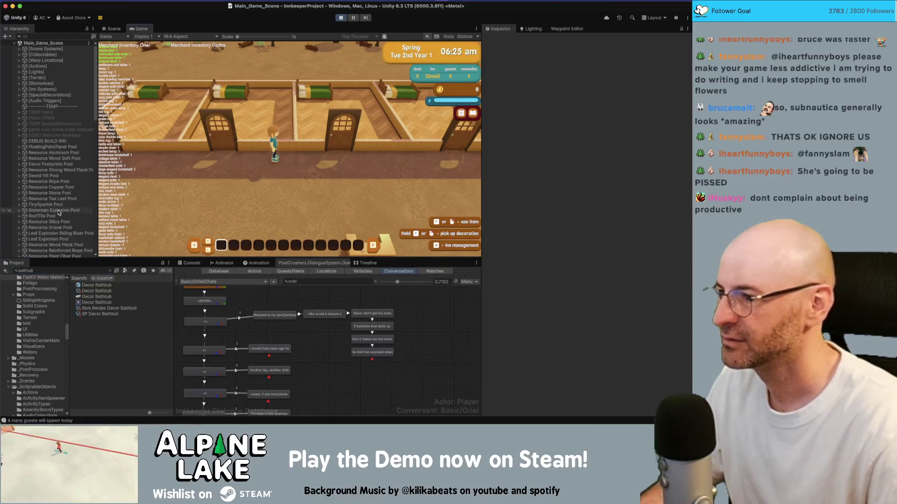
pyautogui.scroll(-10, 52, 155)
pyautogui.click(49, 156)
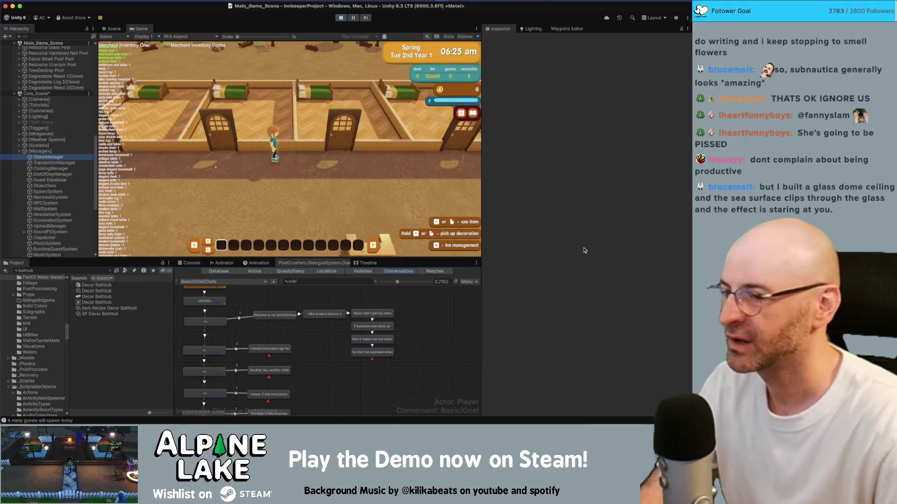
pyautogui.scroll(-3, 561, 374)
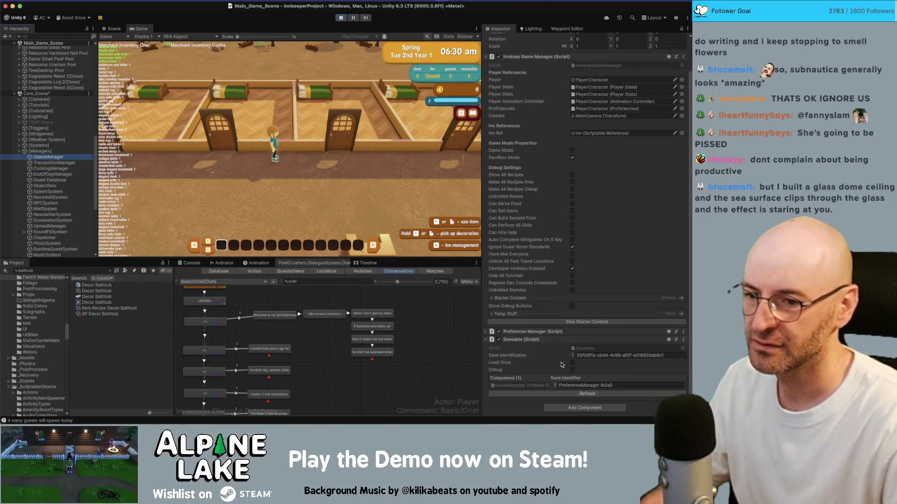
pyautogui.click(563, 322)
# - Open the inn for guests, dismiss the Decorating tutorial popup and leave decorating mode
pyautogui.press('s')
pyautogui.press('e')
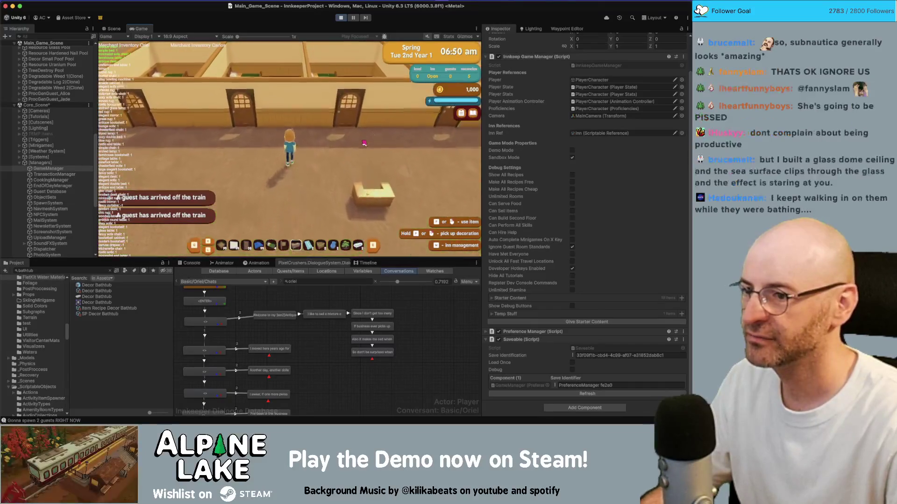
pyautogui.press('Tab')
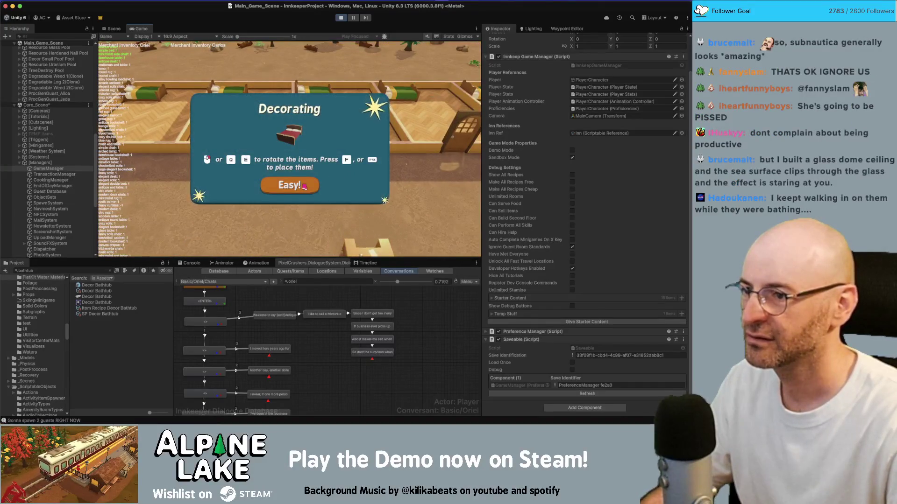
pyautogui.click(304, 187)
pyautogui.press('Tab')
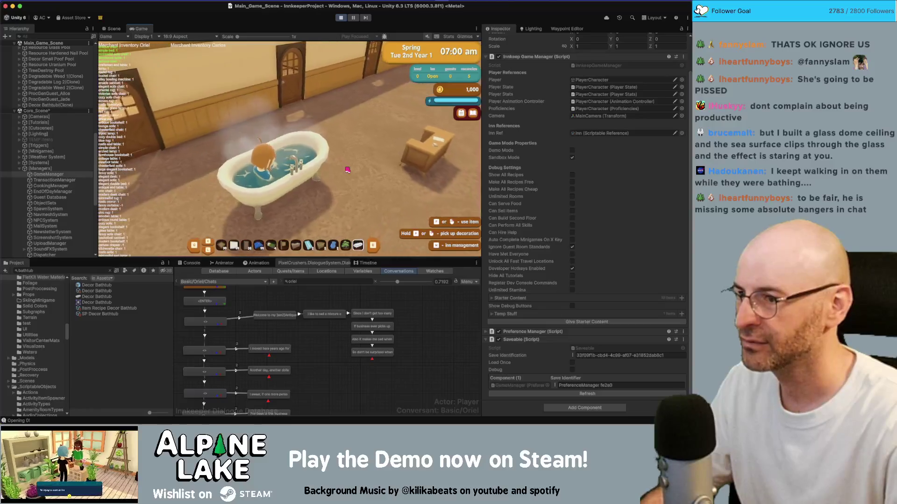
# - In the Scene view, fly in close to inspect the guest sitting in the bathtub
pyautogui.click(115, 28)
pyautogui.moveTo(118, 164); pyautogui.dragTo(411, 101)
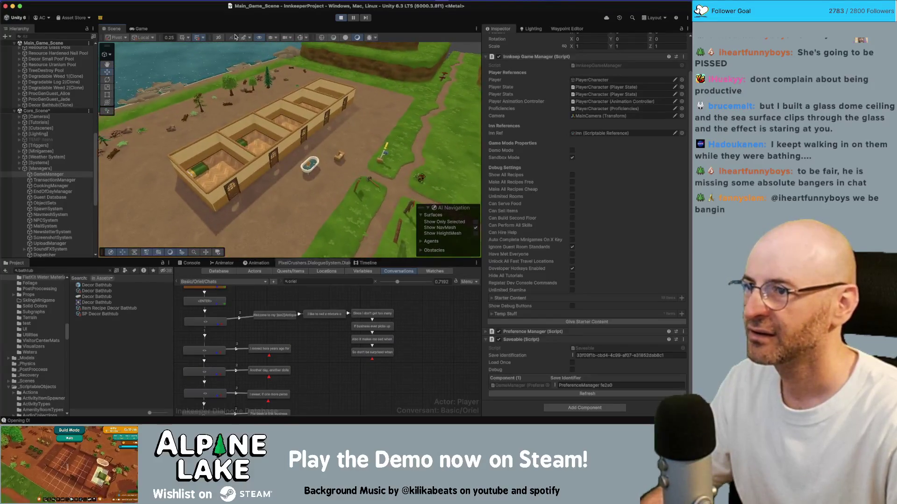
pyautogui.moveTo(326, 140)
pyautogui.mouseDown()
pyautogui.moveTo(333, 134)
pyautogui.moveTo(226, 139)
pyautogui.moveTo(289, 152)
pyautogui.moveTo(226, 87)
pyautogui.mouseUp()
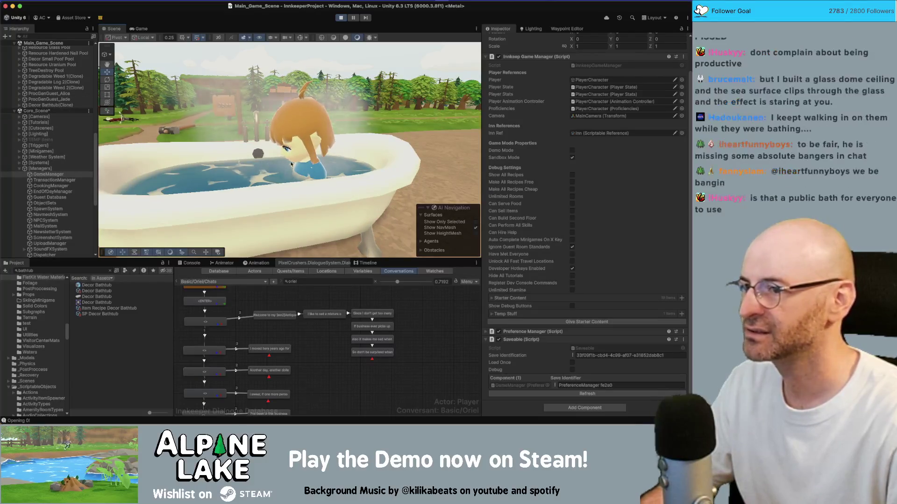
pyautogui.moveTo(420, 196); pyautogui.dragTo(428, 194)
pyautogui.press('f')
# - Open the Decor Bathtub prefab from the Project search results
pyautogui.scroll(-4, 186, 134)
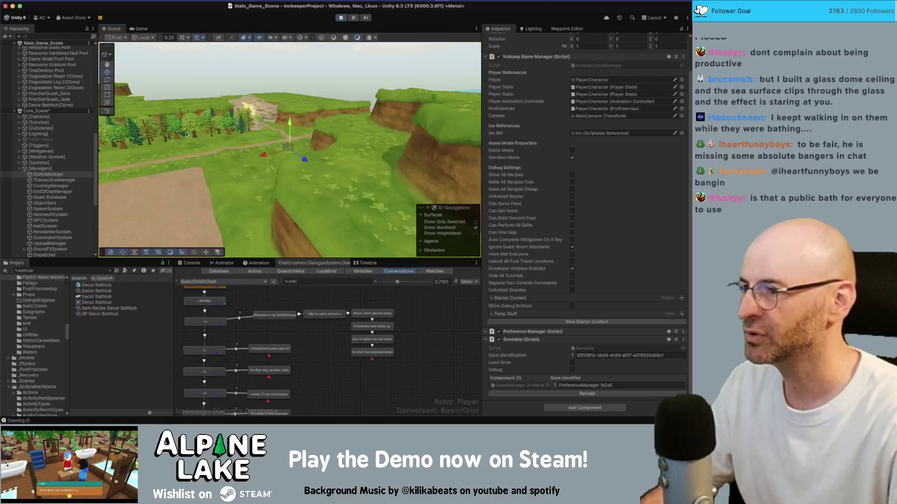
pyautogui.click(90, 288)
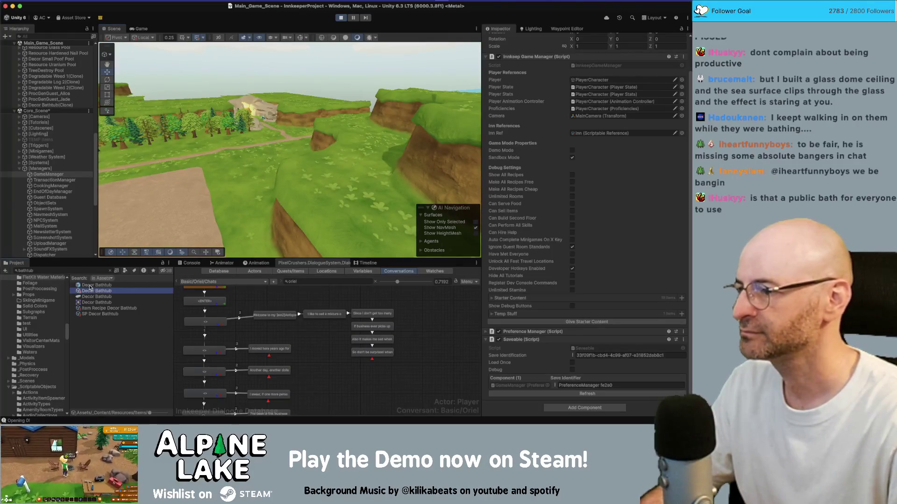
pyautogui.doubleClick(95, 286)
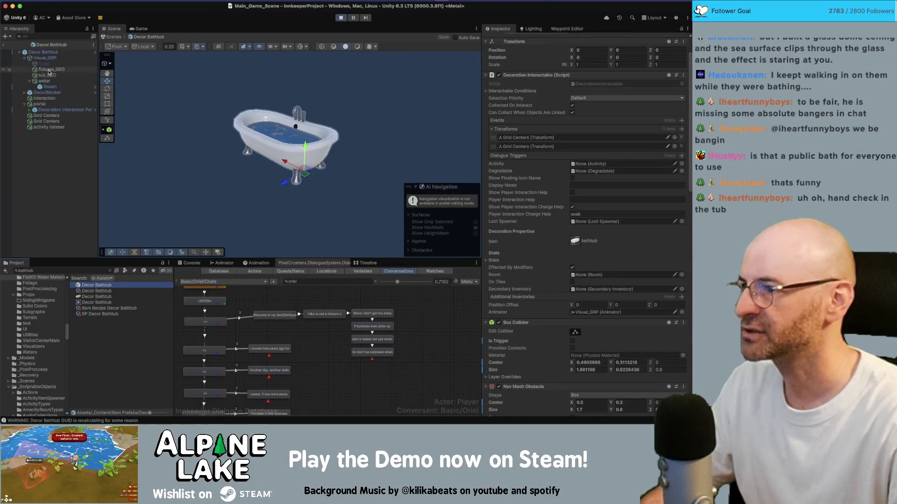
# - Rotate the bathtub's Interaction point to X -16.695 and Y 0.025, then return to Main_Game_Scene
pyautogui.click(44, 99)
pyautogui.press('f')
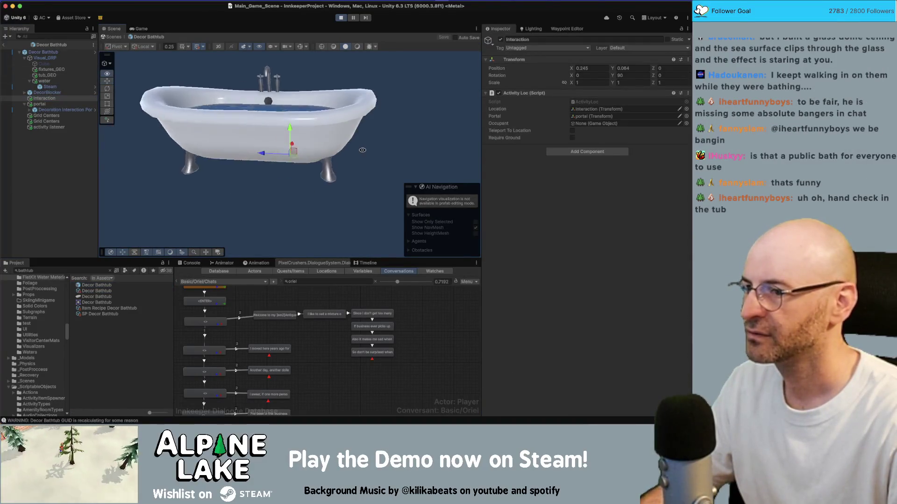
pyautogui.press('e')
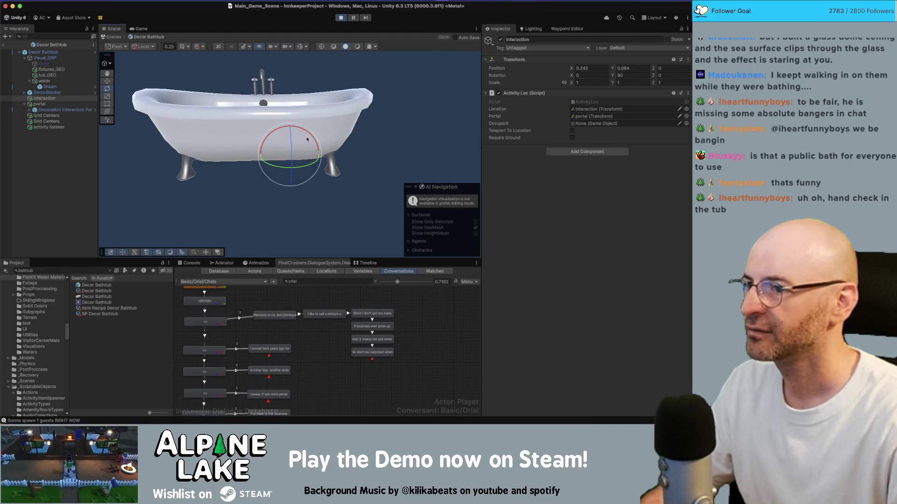
pyautogui.moveTo(305, 134); pyautogui.dragTo(315, 146)
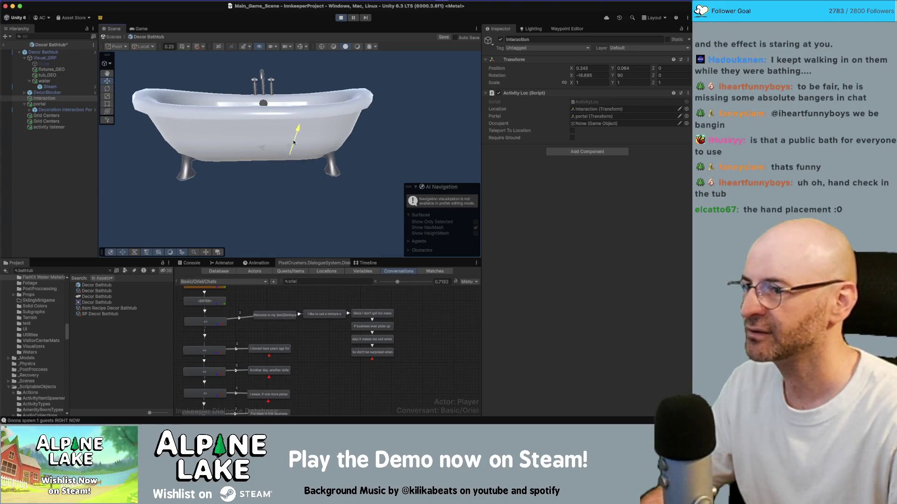
pyautogui.click(4, 45)
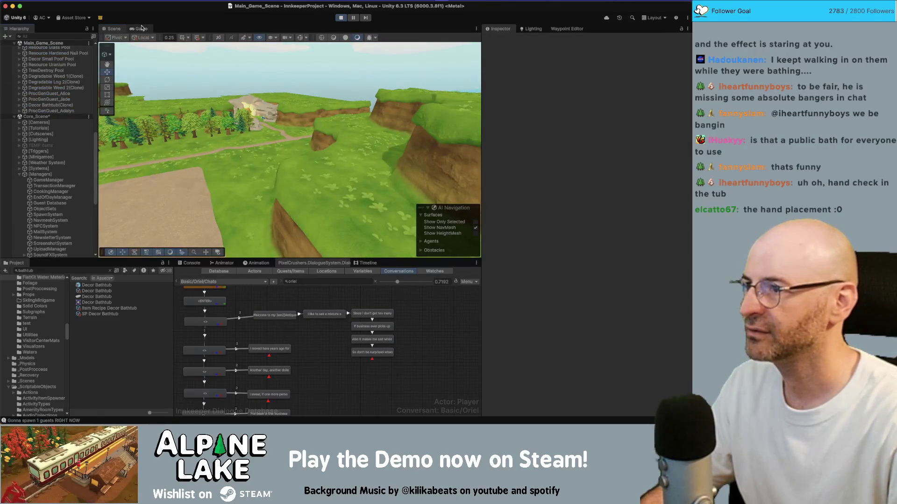
# - In the running game, move the bathtub beside the character and climb in to test the pose
pyautogui.click(140, 29)
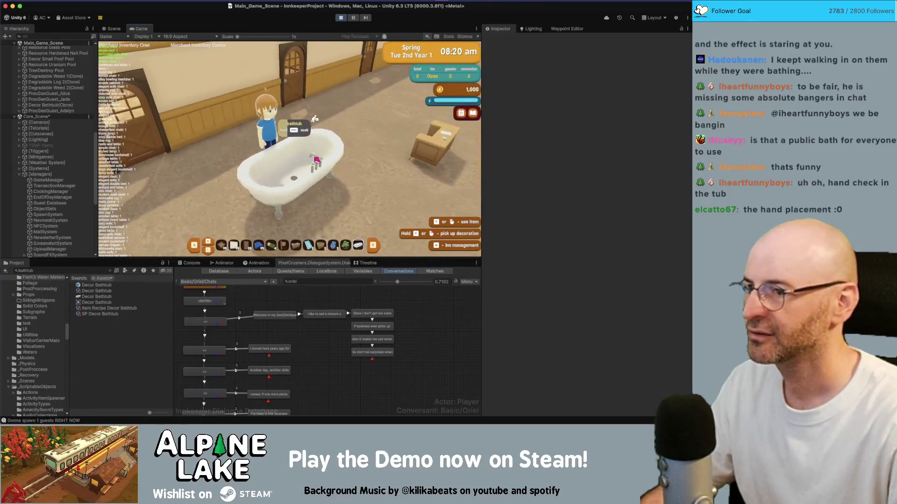
pyautogui.press('e')
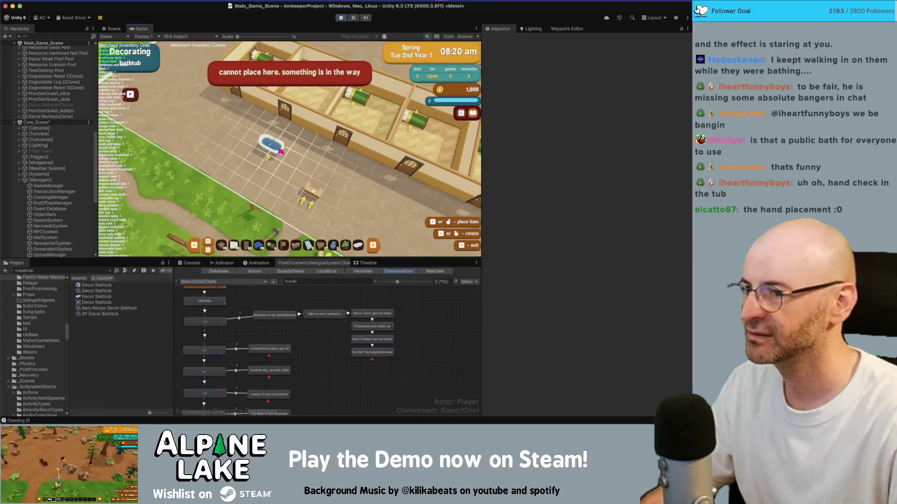
pyautogui.press('Escape')
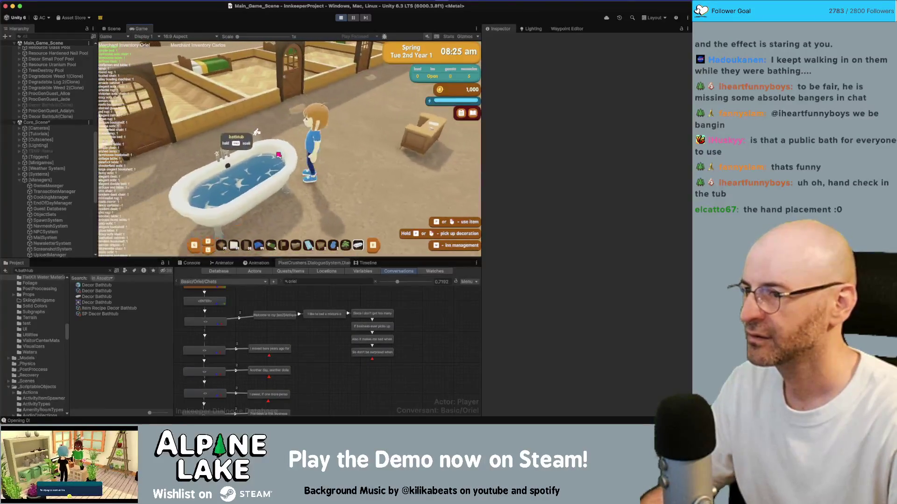
pyautogui.press('e')
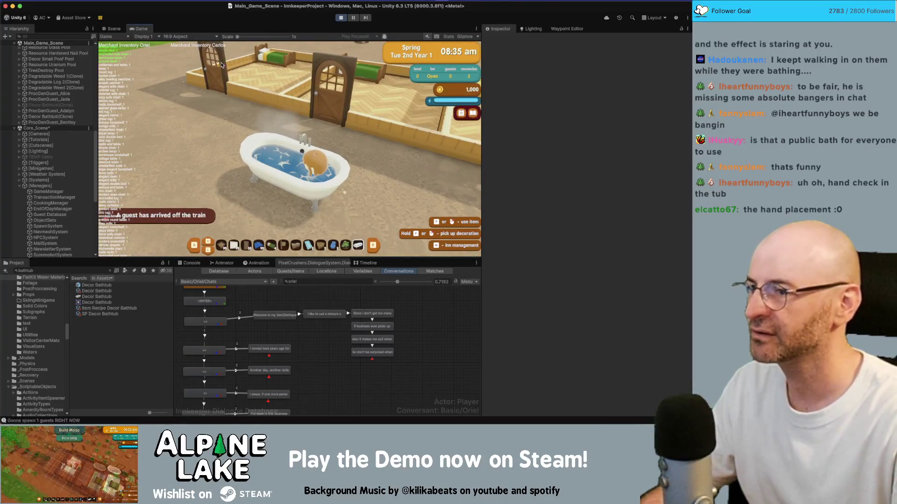
pyautogui.press('super+Tab')
pyautogui.press('super+Tab')
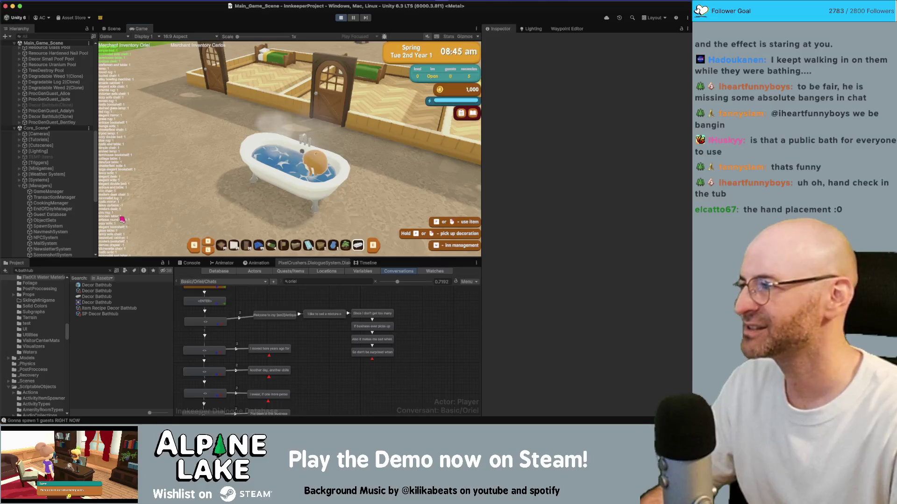
# - Open the Decor Bathtub prefab and select its Interaction point in the Scene view
pyautogui.click(98, 285)
pyautogui.doubleClick(98, 284)
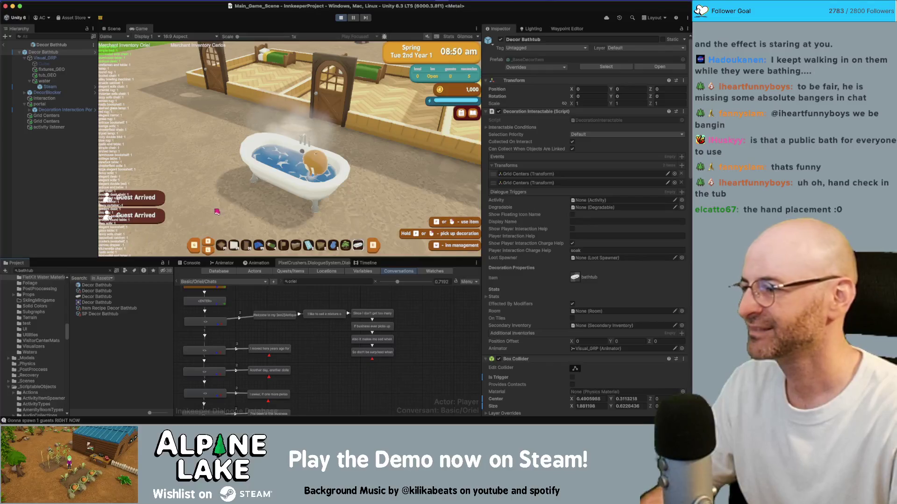
pyautogui.click(56, 98)
pyautogui.click(117, 31)
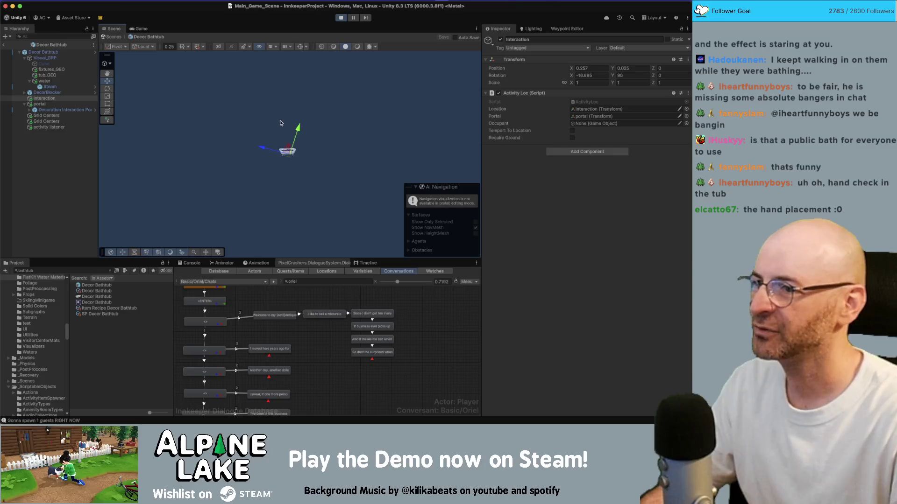
# - Tilt the Interaction point further to X -34.384, Y -0.009, then exit to Main_Game_Scene
pyautogui.moveTo(326, 124); pyautogui.dragTo(298, 155)
pyautogui.press('e')
pyautogui.press('w')
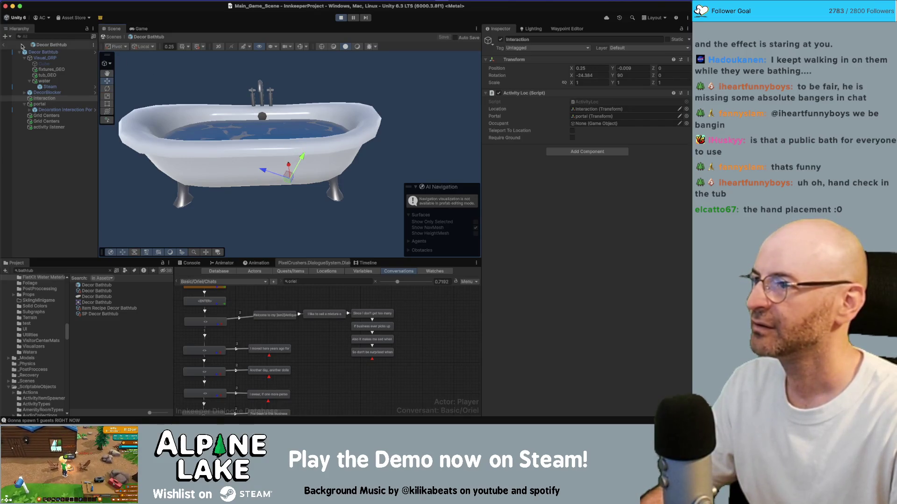
pyautogui.press('Escape')
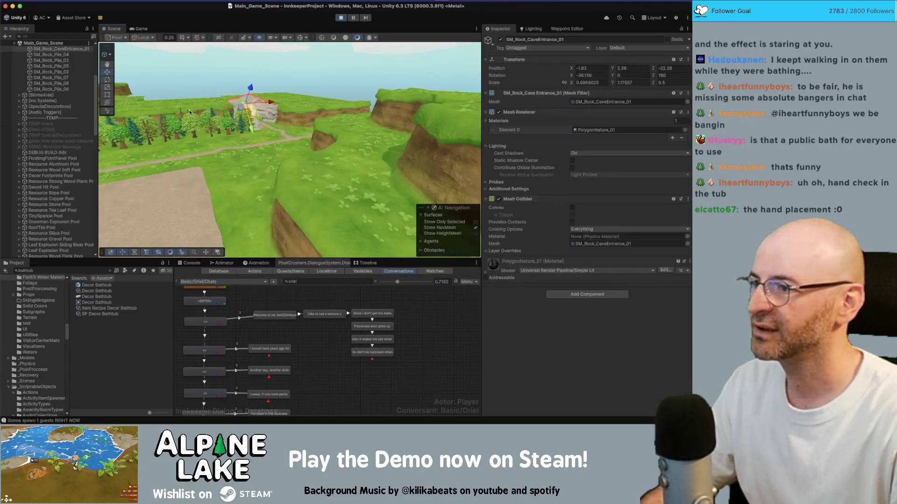
# - In the running game, pick up the bathtub and try placing it back in the inn
pyautogui.click(150, 28)
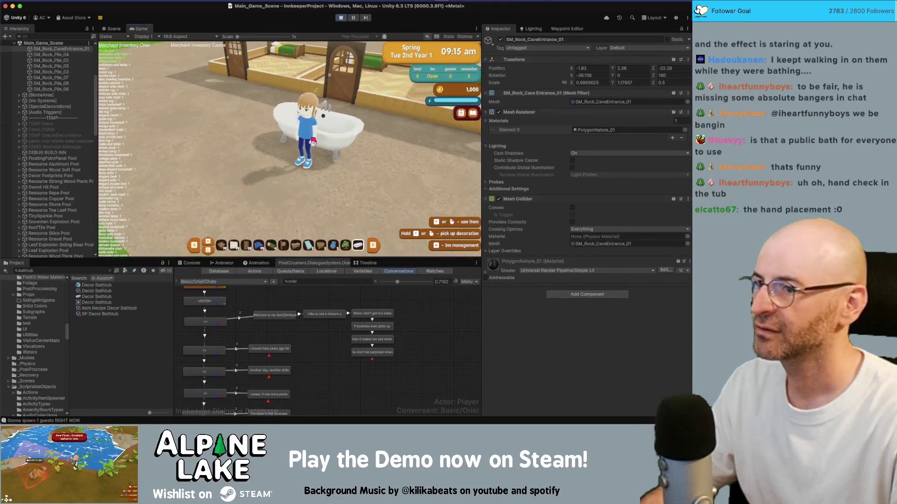
pyautogui.click(306, 147)
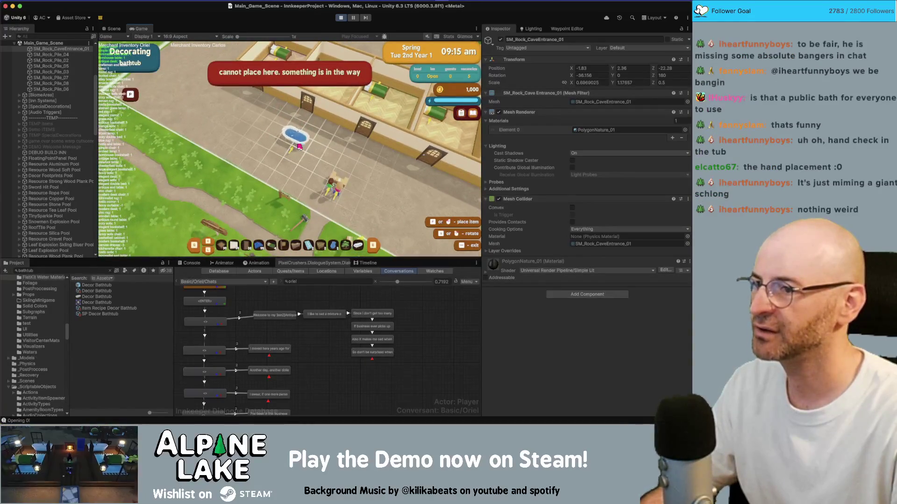
pyautogui.click(299, 147)
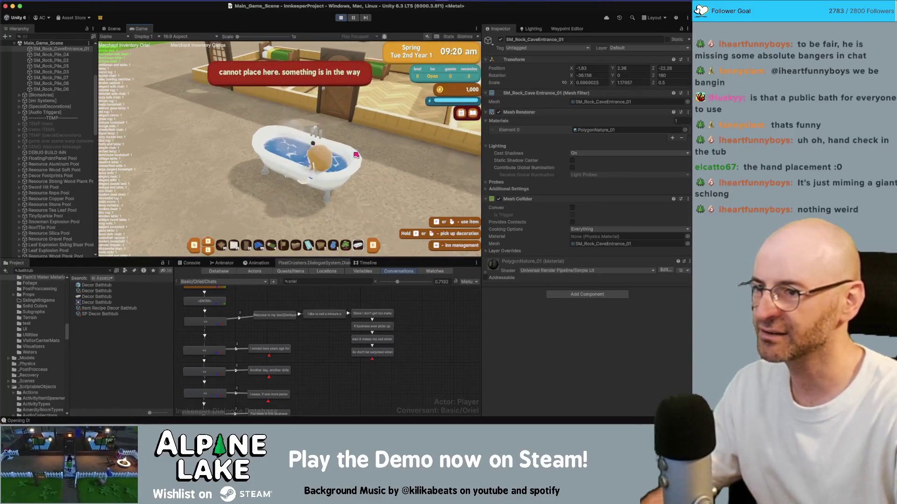
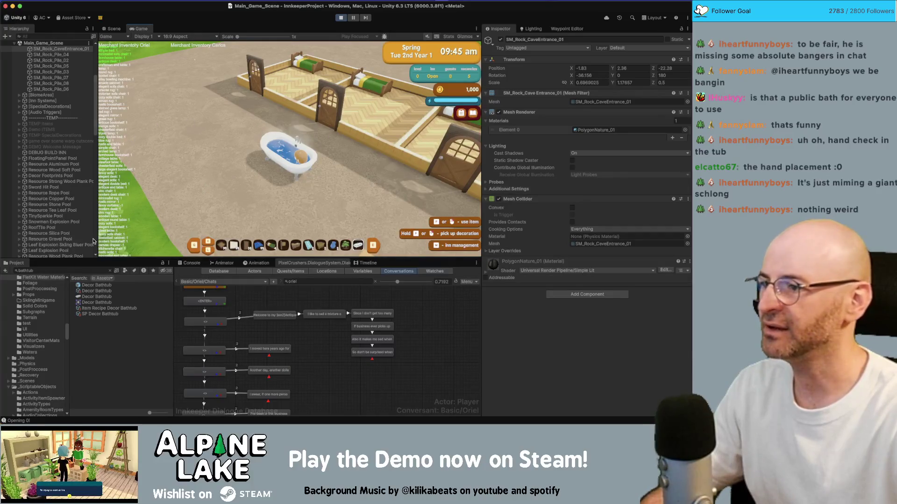
# - Search the project for bath_mat and delete the Water_Bath_Mat material, keeping Bath_Mat
pyautogui.click(82, 270)
pyautogui.press('BackSpace')
pyautogui.press('BackSpace')
pyautogui.press('BackSpace')
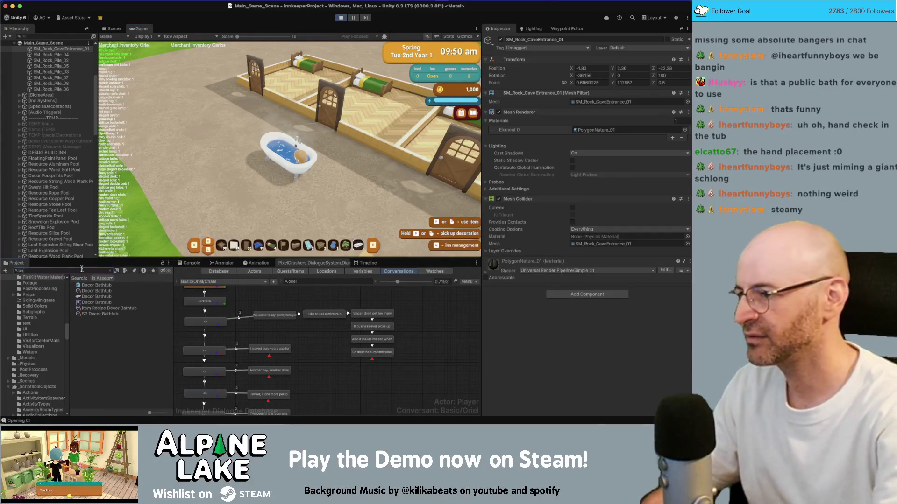
pyautogui.write('th_mat')
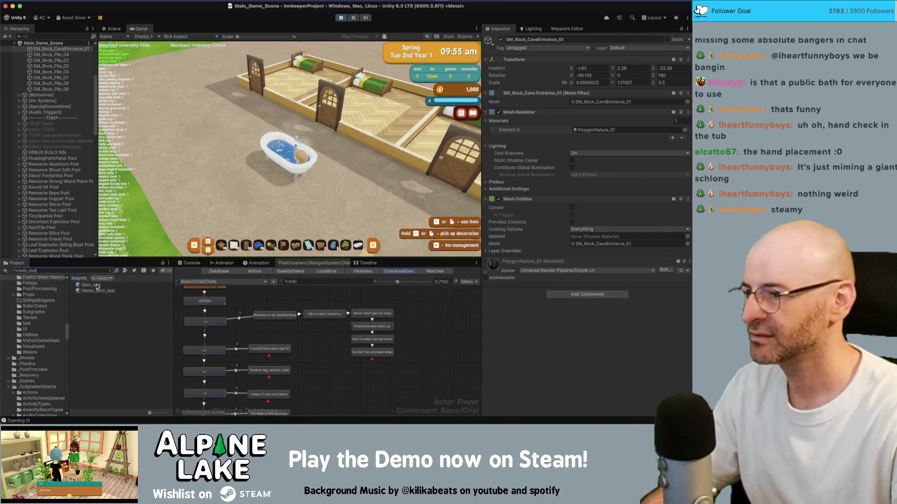
pyautogui.click(92, 285)
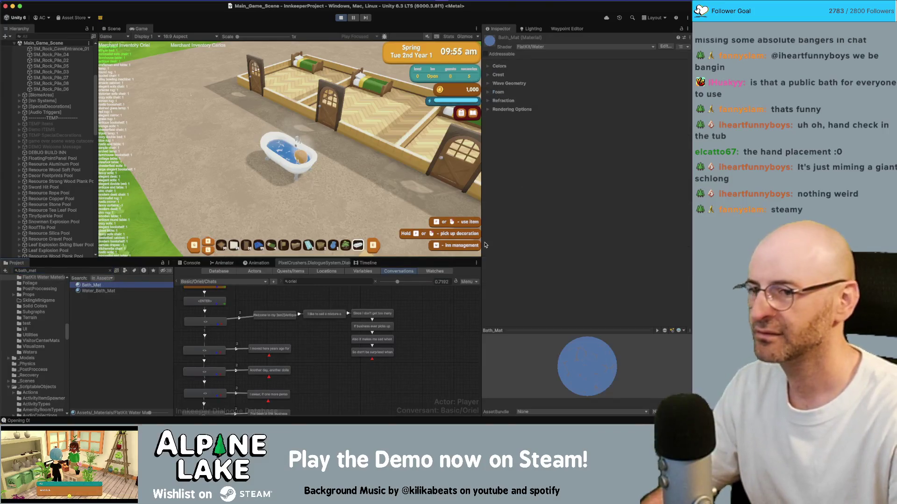
pyautogui.click(97, 291)
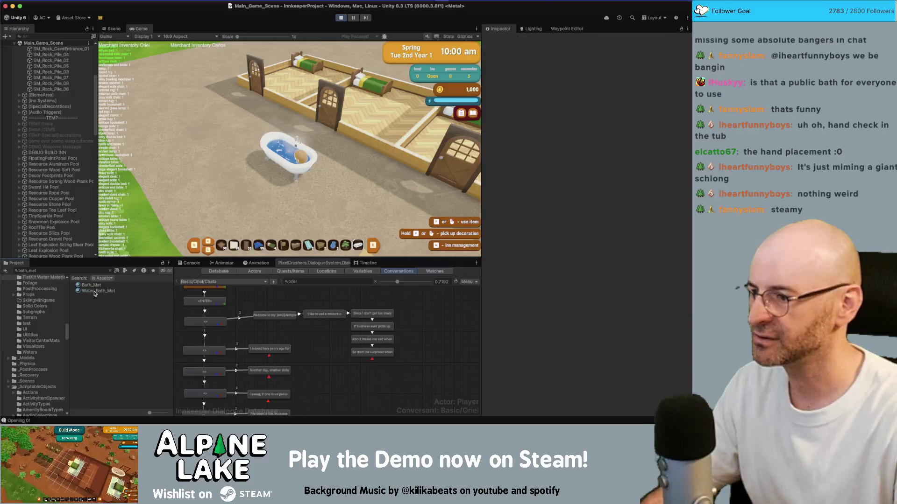
pyautogui.press('super+BackSpace')
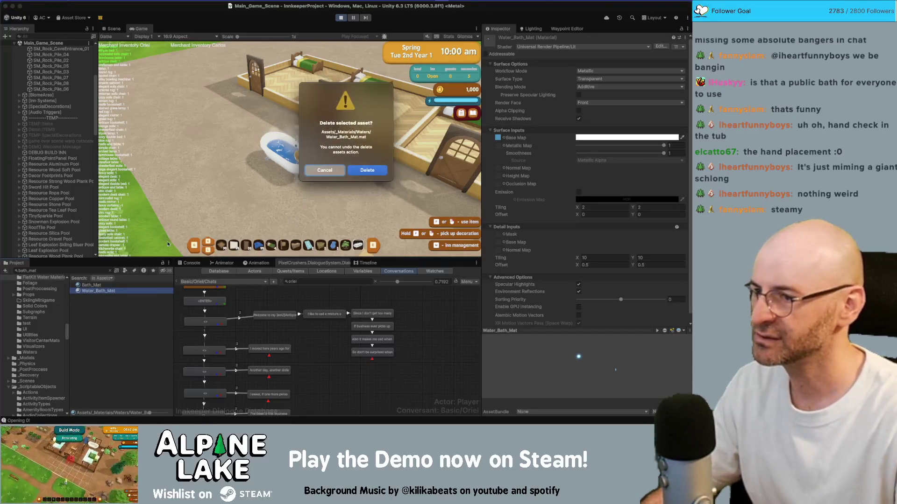
pyautogui.click(367, 171)
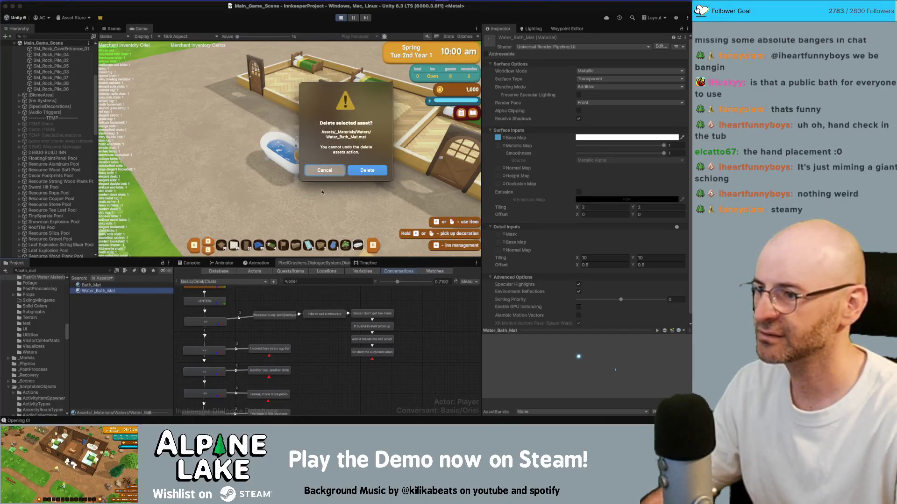
pyautogui.click(92, 285)
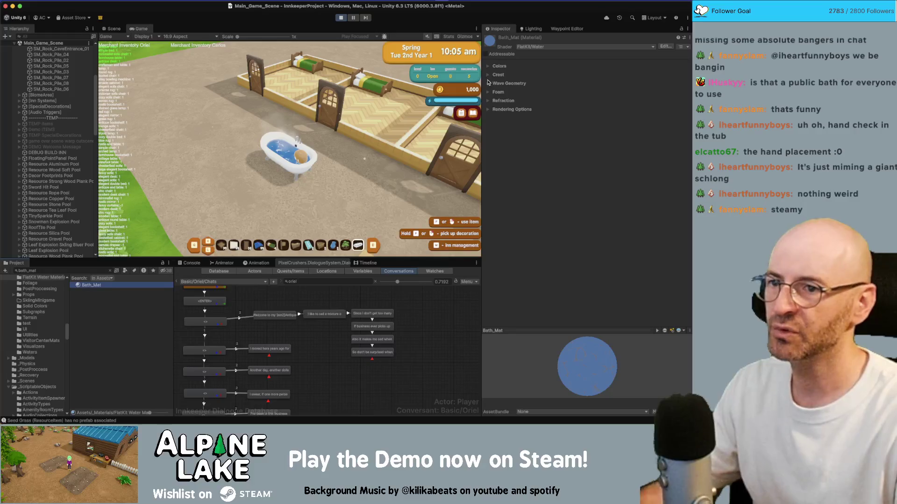
# - Drag Bath_Mat's foam speed up to 11.04, then exit Play mode
pyautogui.click(488, 92)
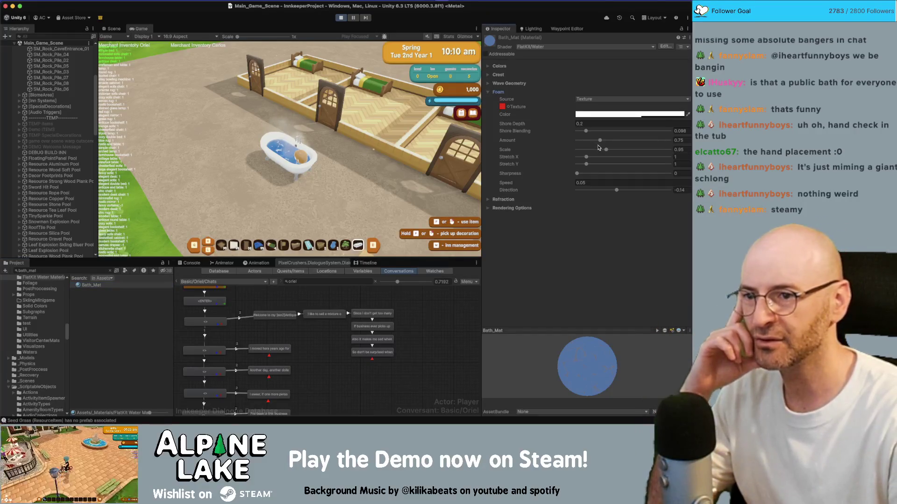
pyautogui.click(577, 183)
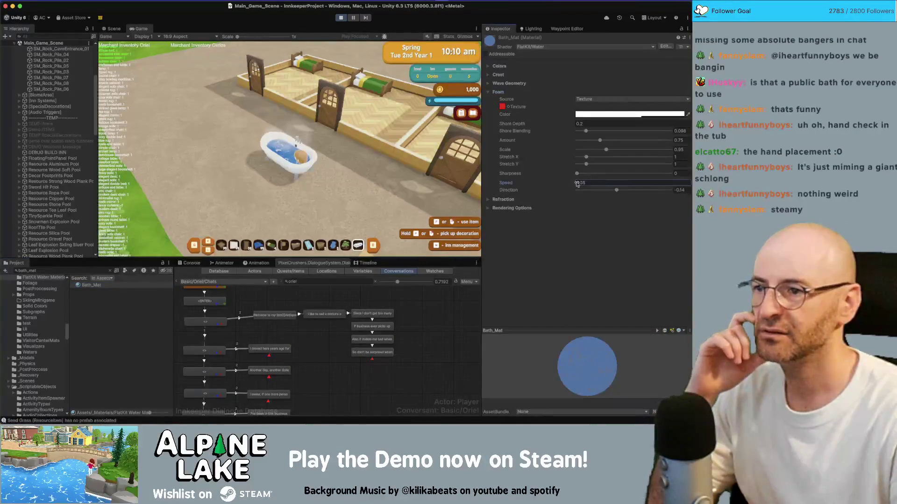
pyautogui.write('1.84')
pyautogui.moveTo(629, 176)
pyautogui.mouseDown()
pyautogui.moveTo(638, 182)
pyautogui.moveTo(564, 185)
pyautogui.mouseUp()
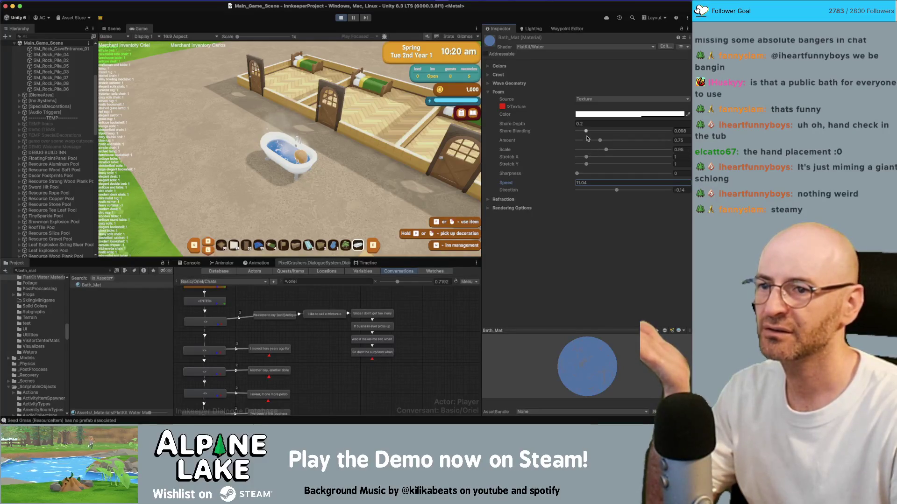
pyautogui.click(595, 141)
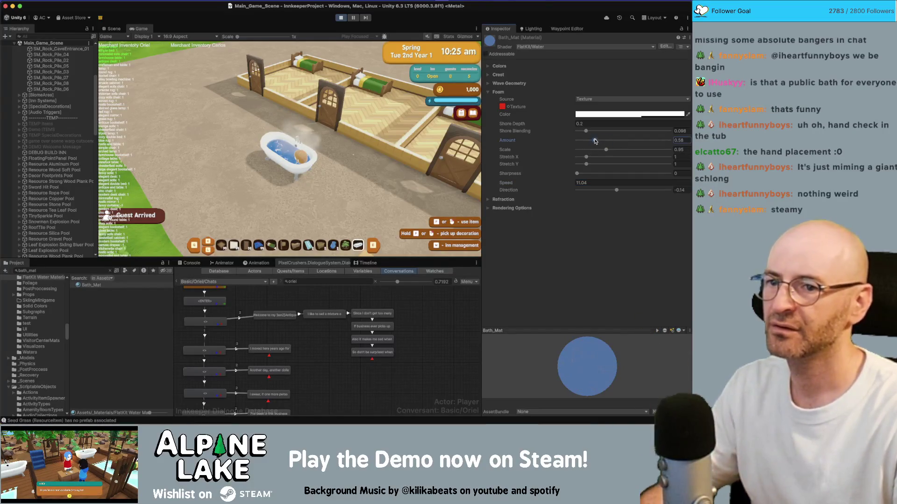
pyautogui.click(339, 19)
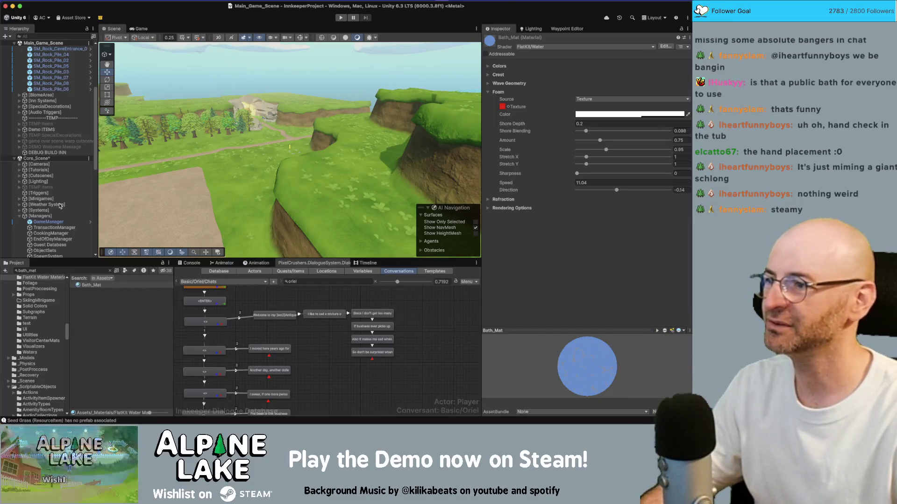
# - Find and open the Decor Bathtub prefab via a 'decor bath' project search
pyautogui.click(62, 270)
pyautogui.write('decor b')
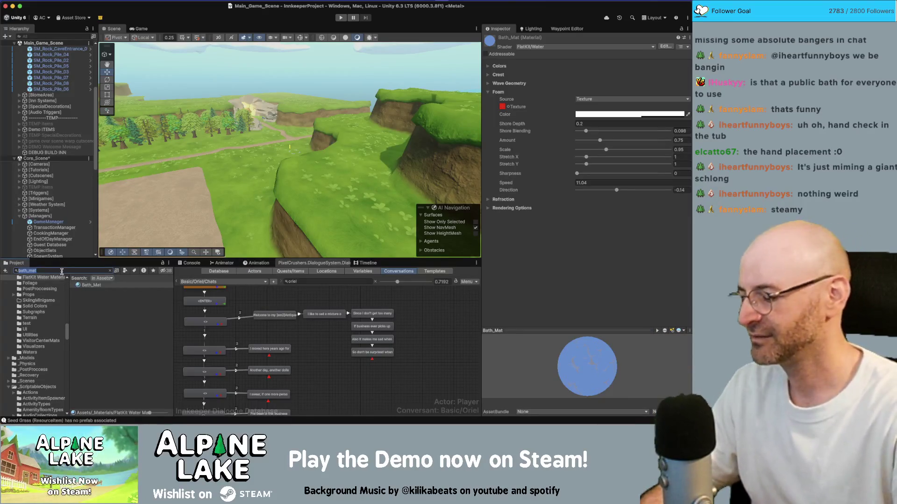
pyautogui.write('ath')
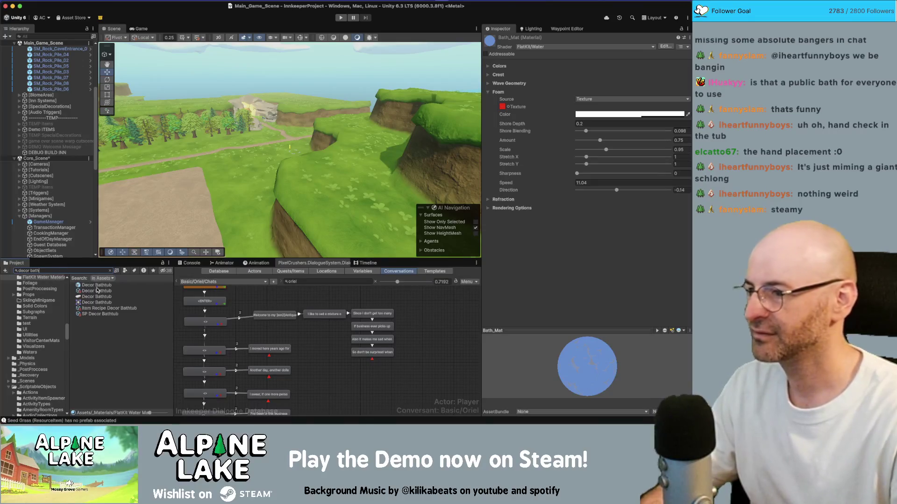
pyautogui.doubleClick(96, 285)
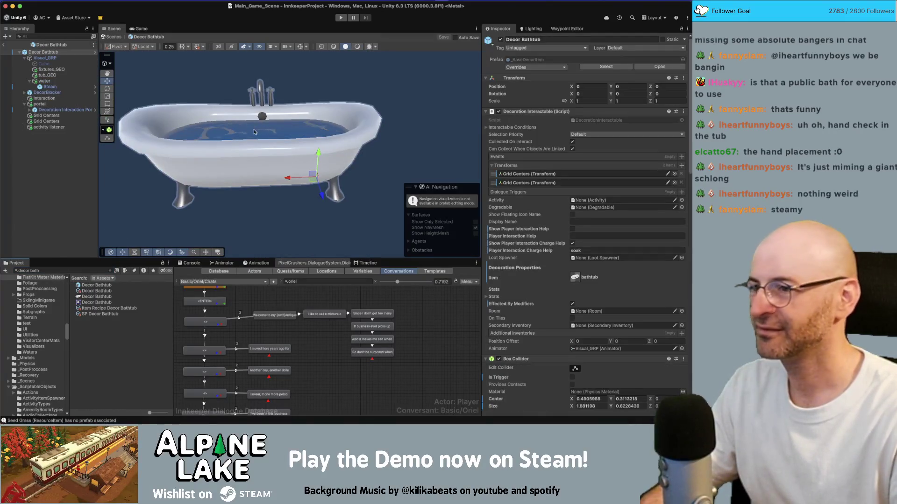
pyautogui.moveTo(251, 160); pyautogui.dragTo(313, 126)
# - Set the bathtub water's foam speed to 1
pyautogui.click(321, 123)
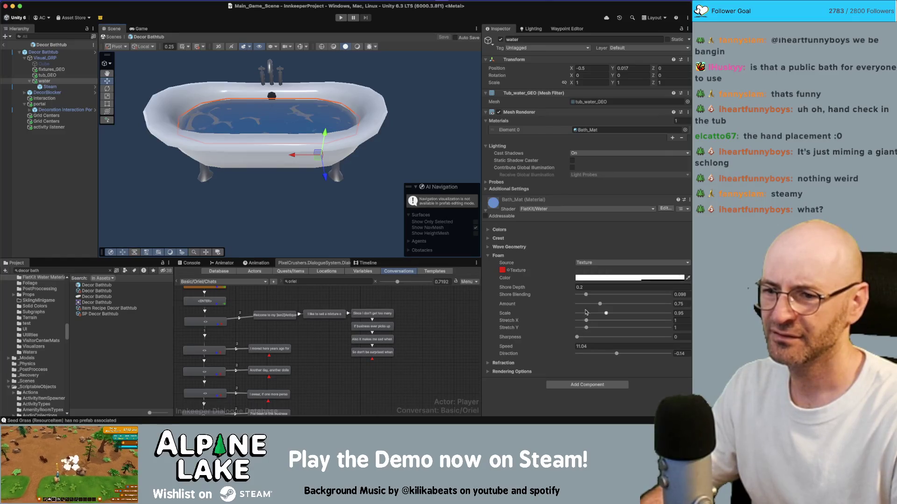
pyautogui.click(573, 346)
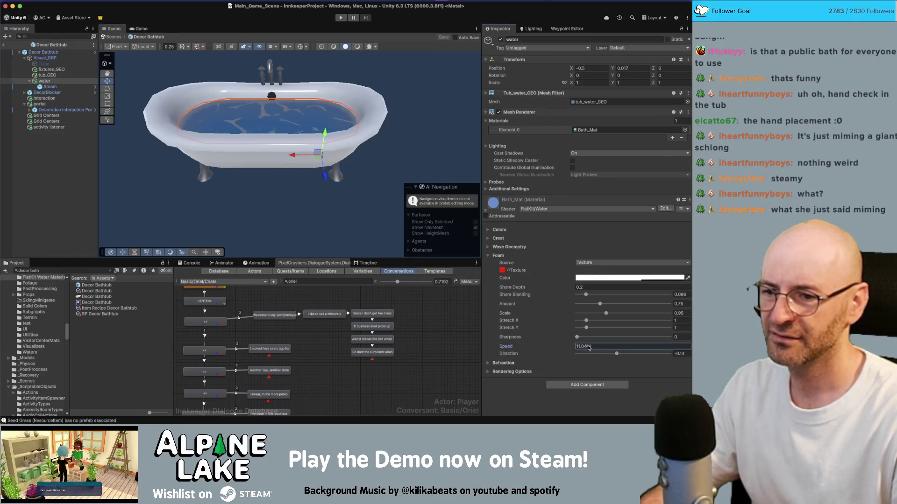
pyautogui.write('1')
pyautogui.press('Return')
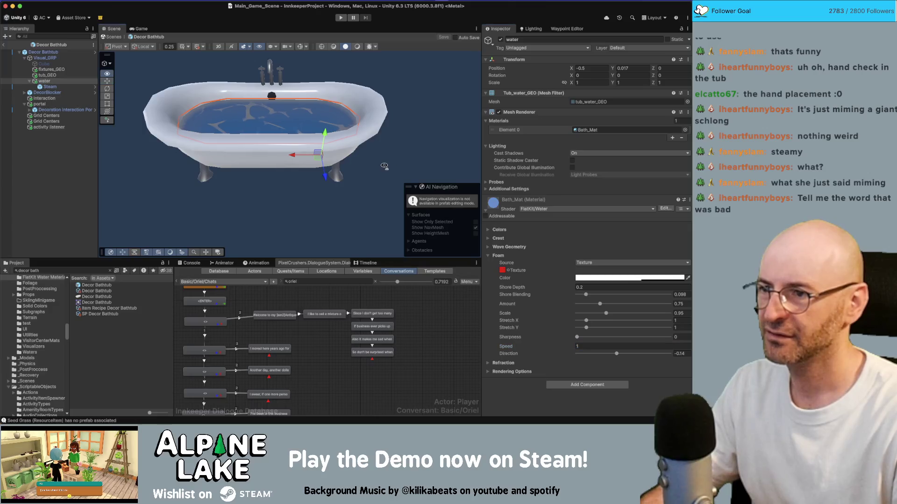
# - Expand the water's Wave Geometry settings and switch over to Maya
pyautogui.moveTo(383, 165)
pyautogui.mouseDown()
pyautogui.moveTo(339, 109)
pyautogui.moveTo(350, 118)
pyautogui.mouseUp()
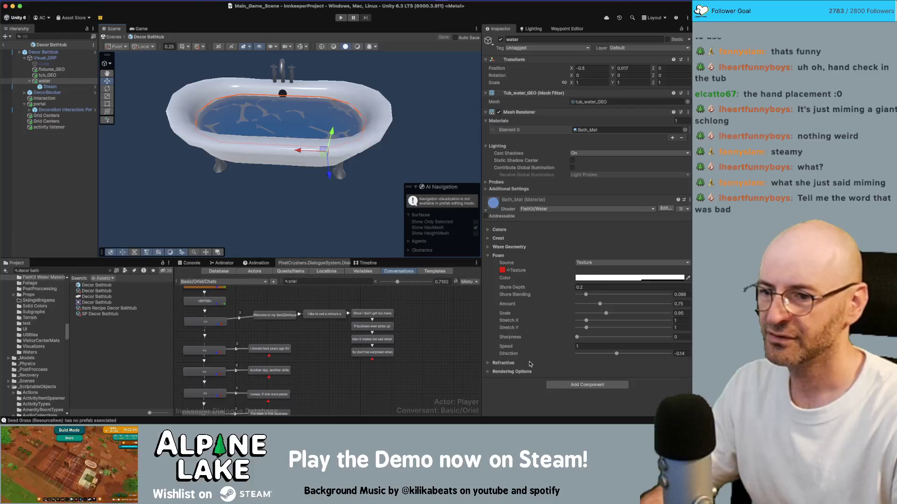
pyautogui.click(487, 247)
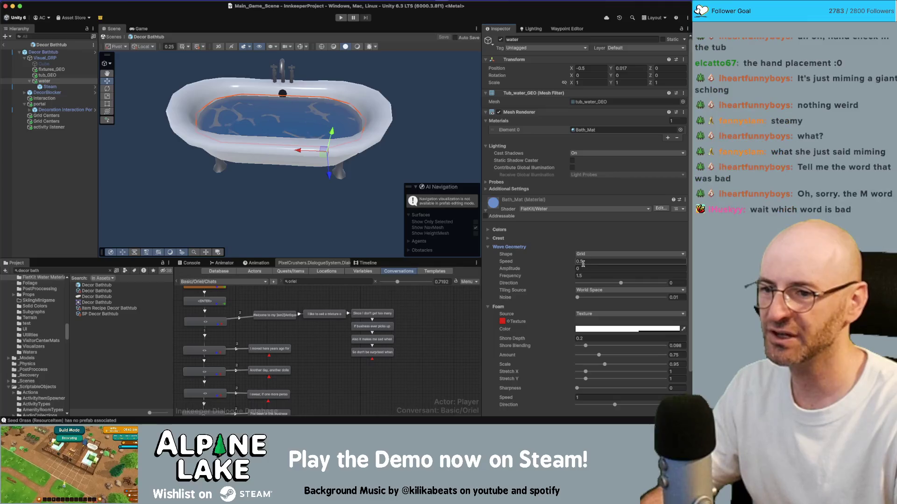
pyautogui.press('super+Tab')
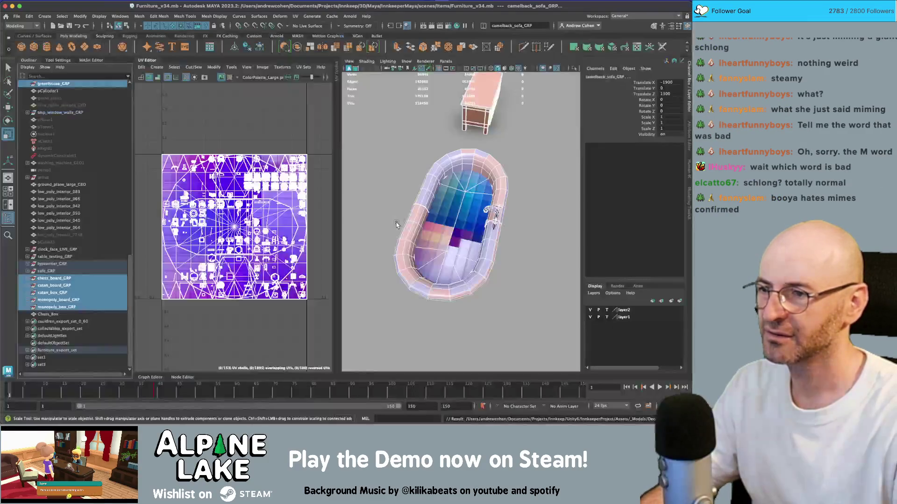
# - Smooth the tub_water_GEO mesh into a finer grid with Mesh > Smooth
pyautogui.click(475, 208)
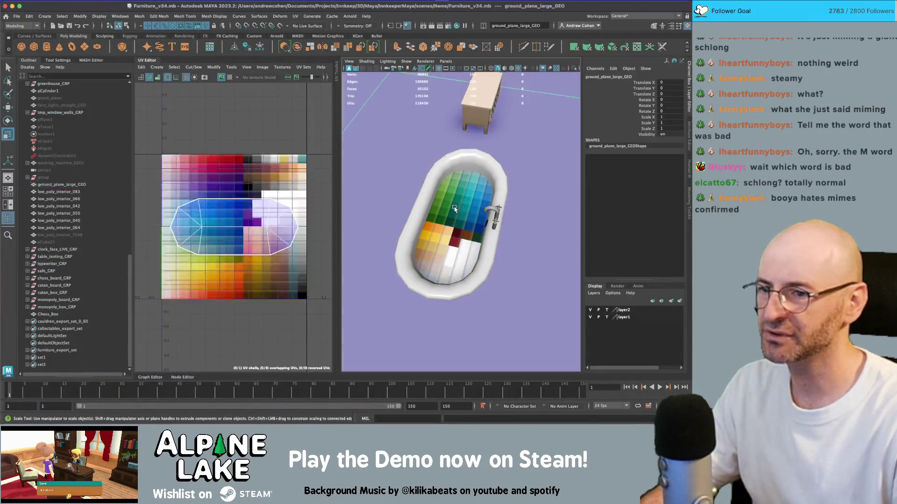
pyautogui.click(336, 48)
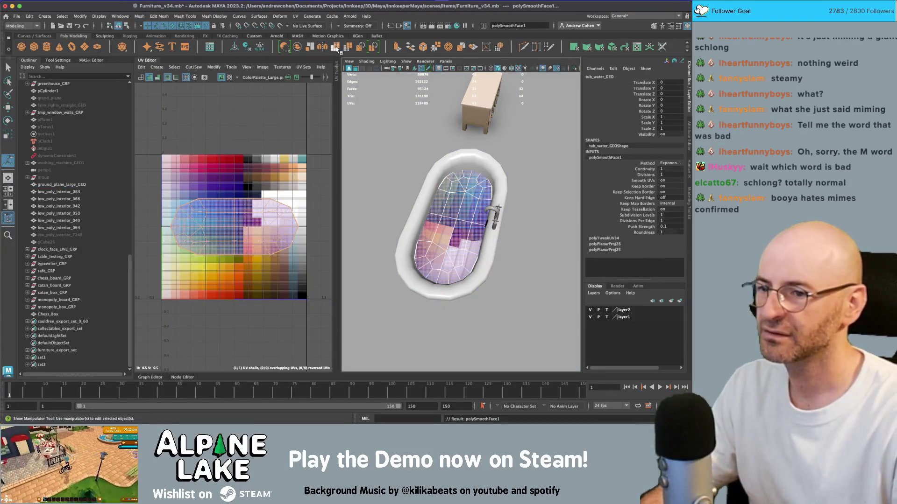
pyautogui.hotkey('ctrl', 'z')
pyautogui.moveTo(467, 187); pyautogui.dragTo(519, 166)
pyautogui.hotkey('ctrl', 'shift', 'x')
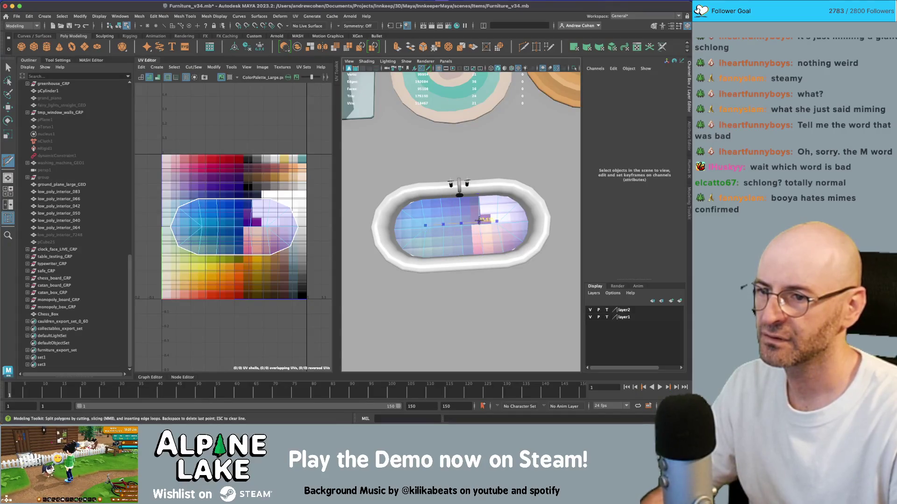
pyautogui.press('q')
pyautogui.click(119, 25)
pyautogui.click(451, 221)
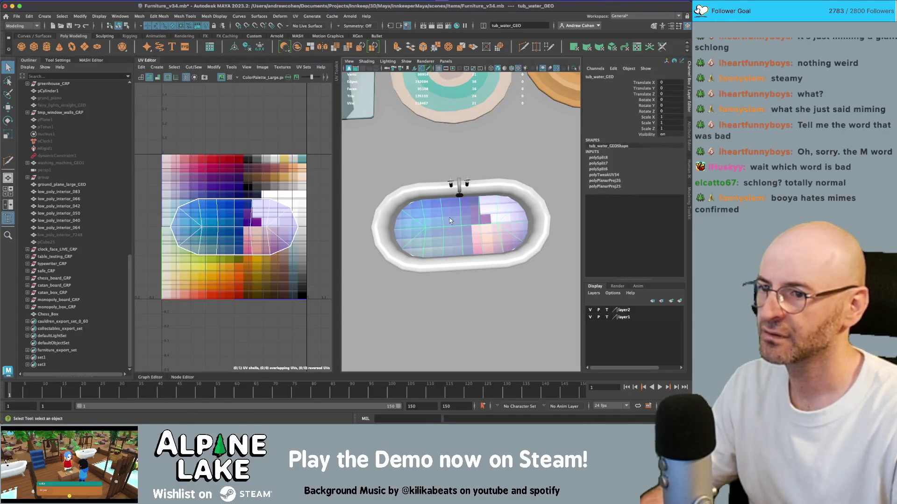
pyautogui.click(337, 46)
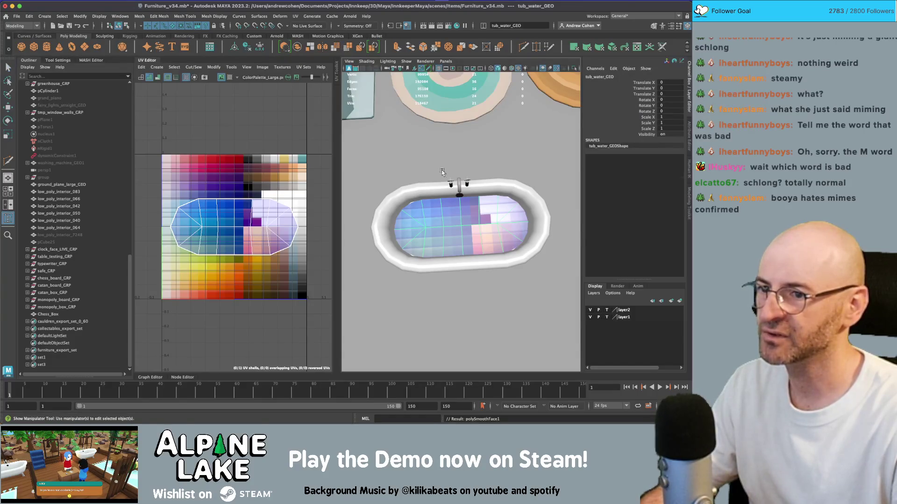
pyautogui.moveTo(446, 196)
pyautogui.mouseDown()
pyautogui.moveTo(455, 198)
pyautogui.moveTo(452, 210)
pyautogui.mouseUp()
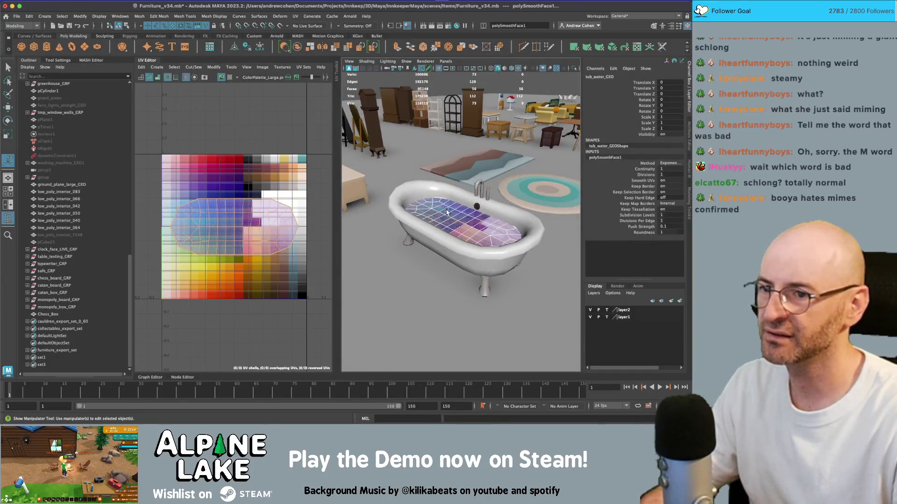
pyautogui.click(448, 212)
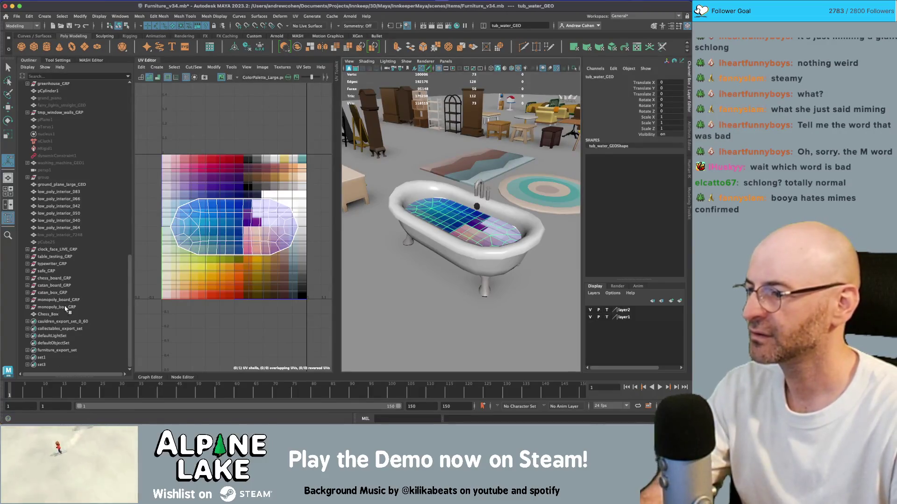
# - Select furniture_export_set and send the selection to Unity
pyautogui.click(65, 329)
pyautogui.click(63, 350)
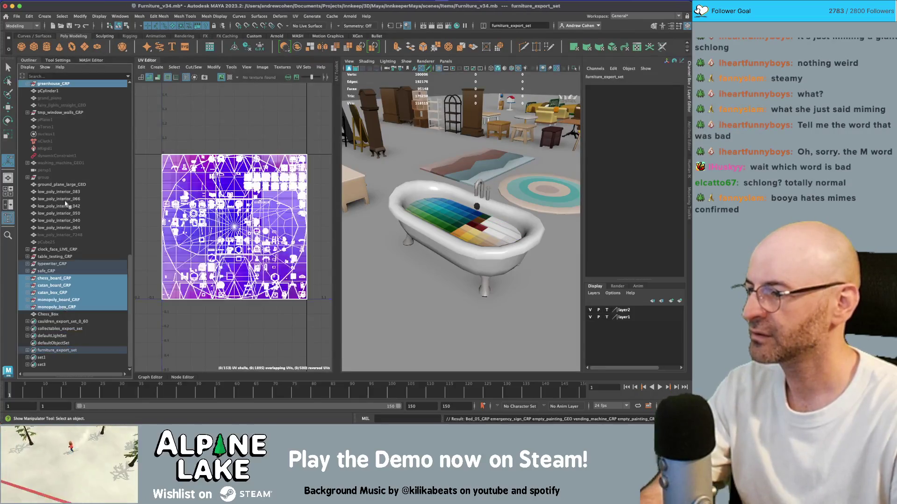
pyautogui.click(16, 16)
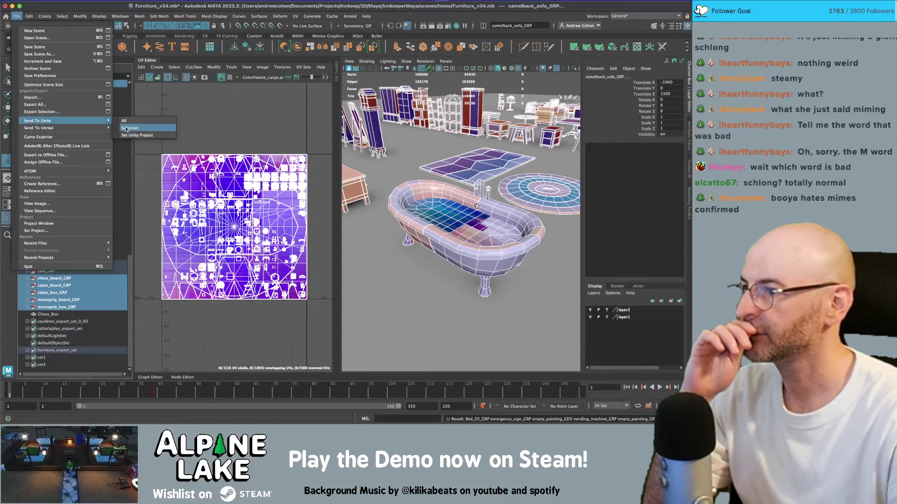
pyautogui.click(61, 112)
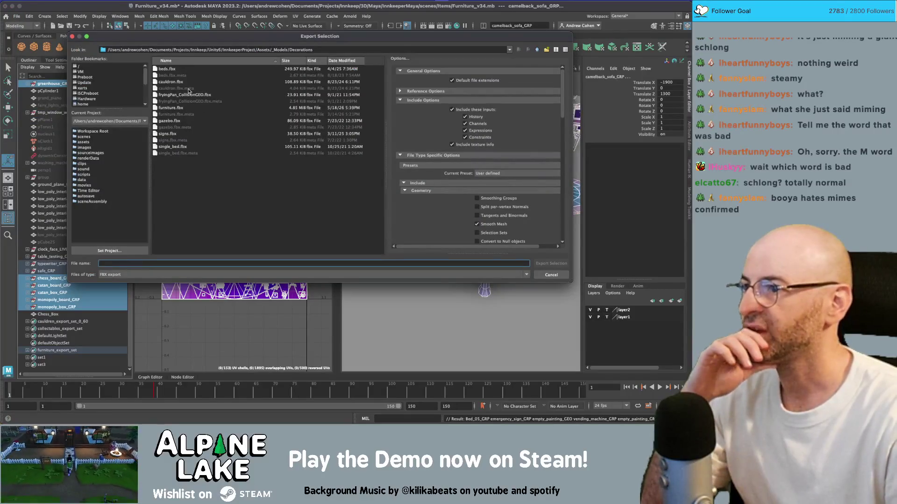
# - Export the furniture over furniture.fbx, confirm replacing it, and close the warnings report
pyautogui.click(175, 107)
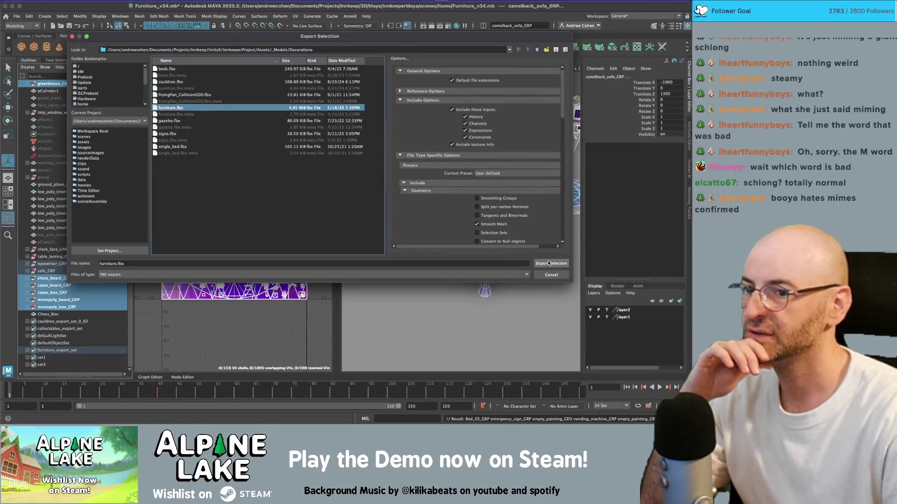
pyautogui.click(549, 264)
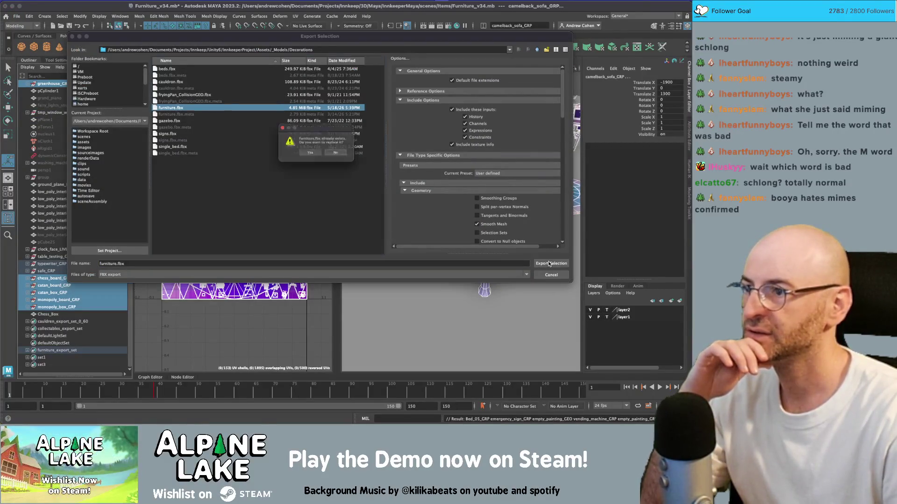
pyautogui.click(302, 153)
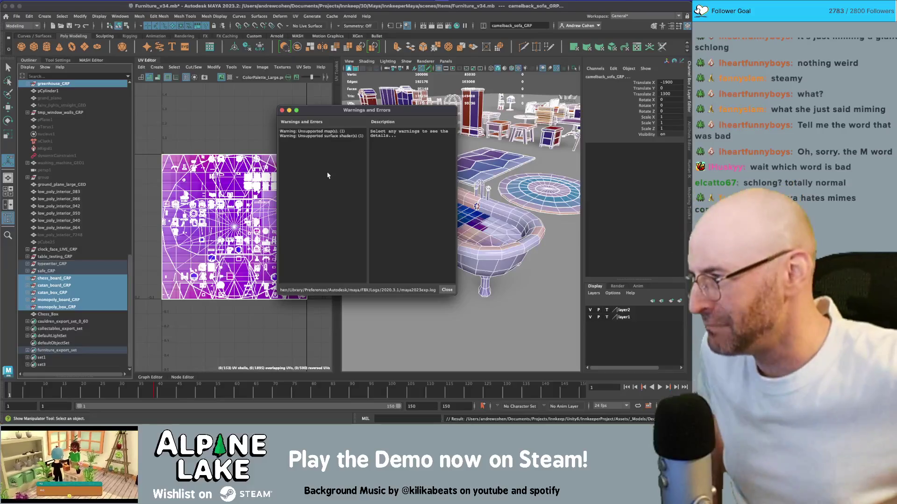
pyautogui.click(282, 110)
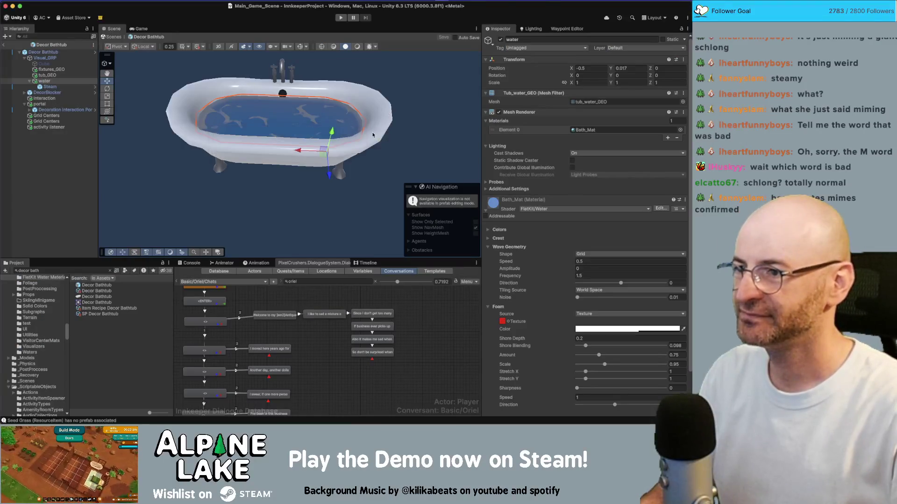
# - Try a wave amplitude of 0.1 on the bathtub water
pyautogui.press('alt')
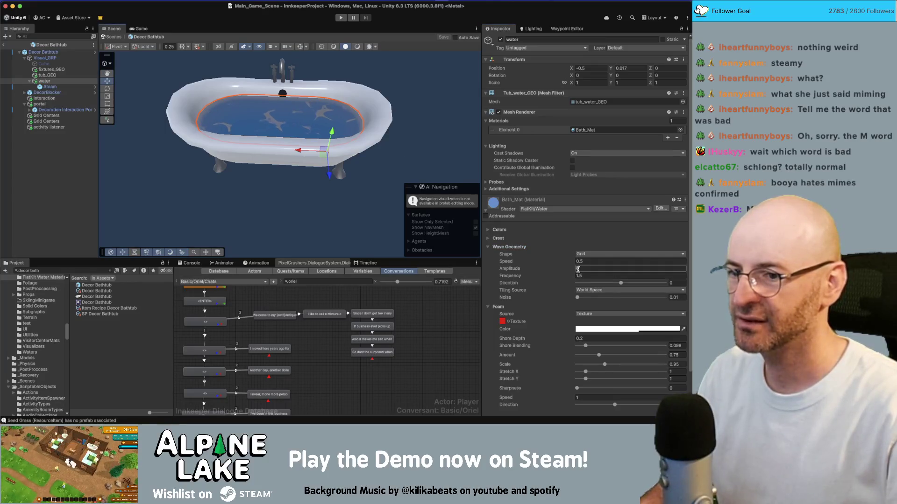
pyautogui.write('1')
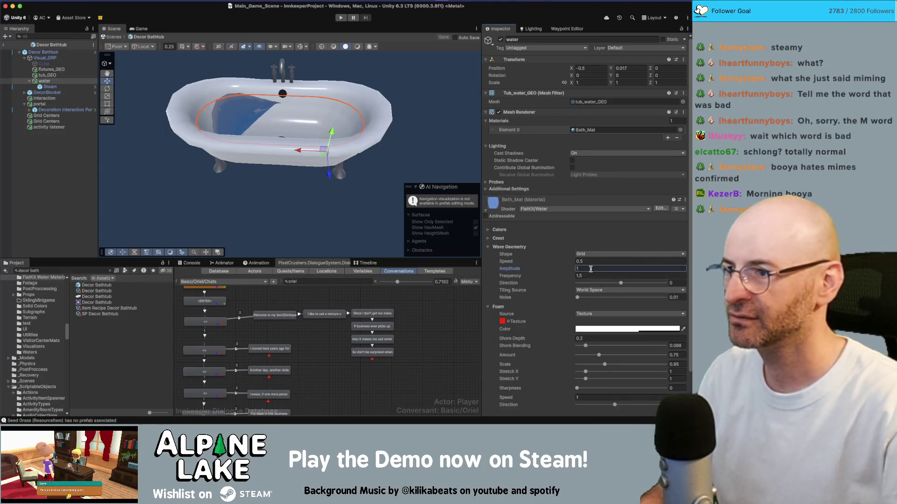
pyautogui.write('0.1')
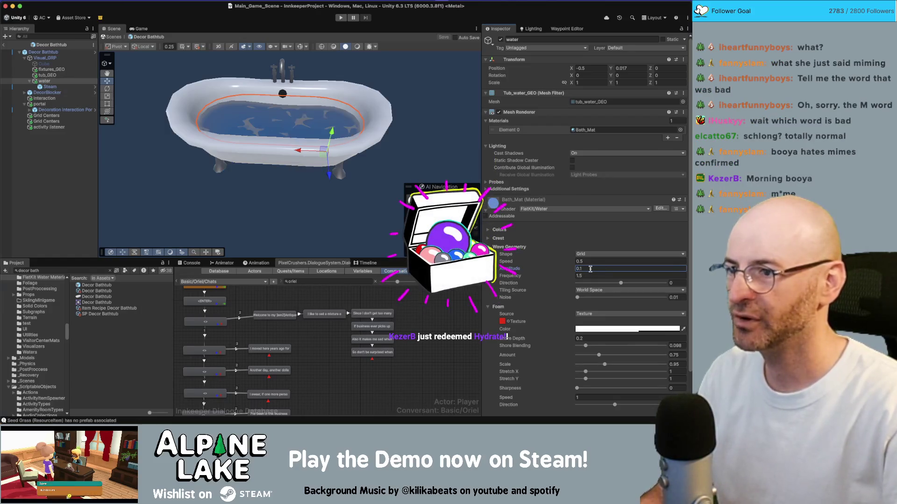
pyautogui.press('BackSpace')
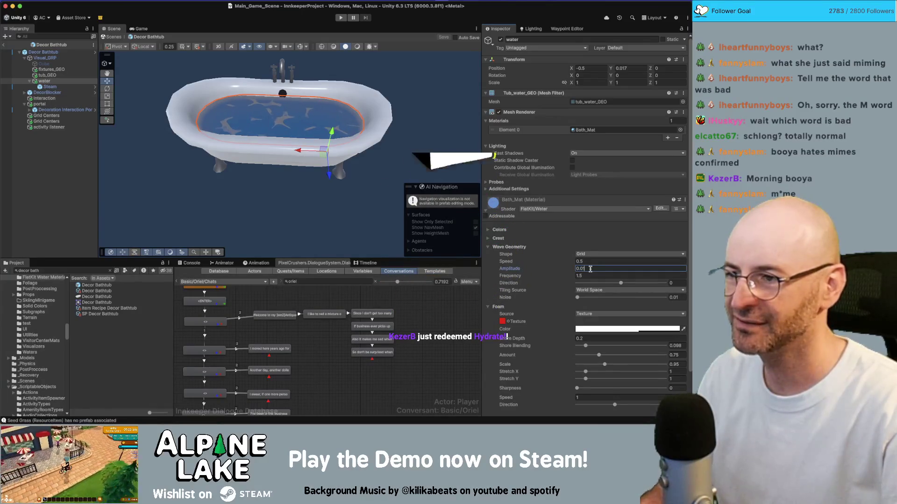
pyautogui.write('01')
pyautogui.scroll(3, 261, 94)
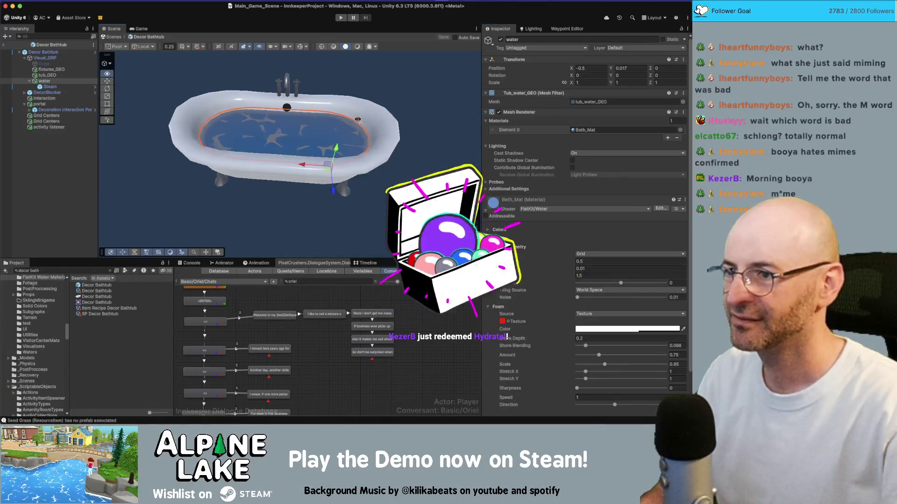
pyautogui.moveTo(249, 79); pyautogui.dragTo(278, 94)
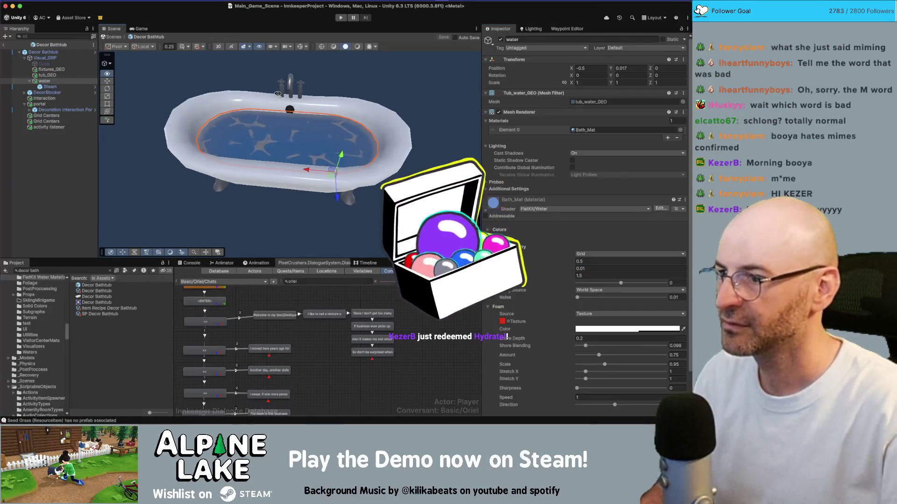
pyautogui.click(587, 269)
pyautogui.write('0.1')
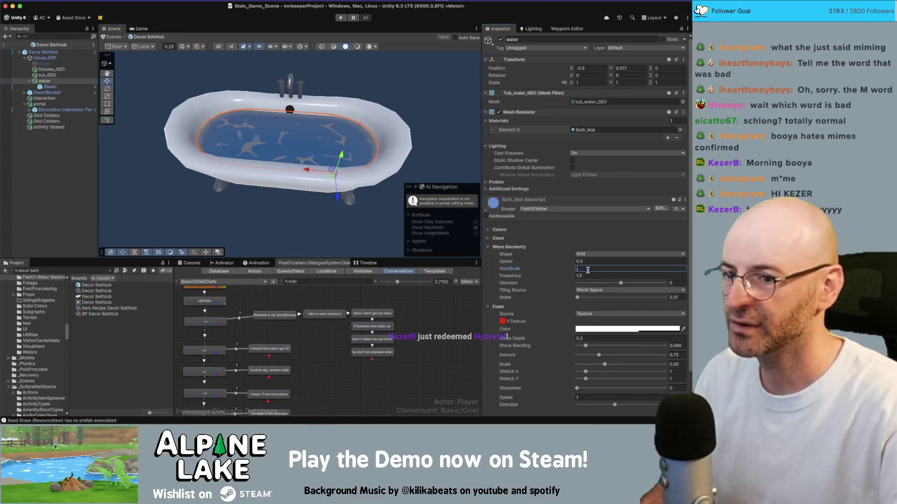
pyautogui.press('Return')
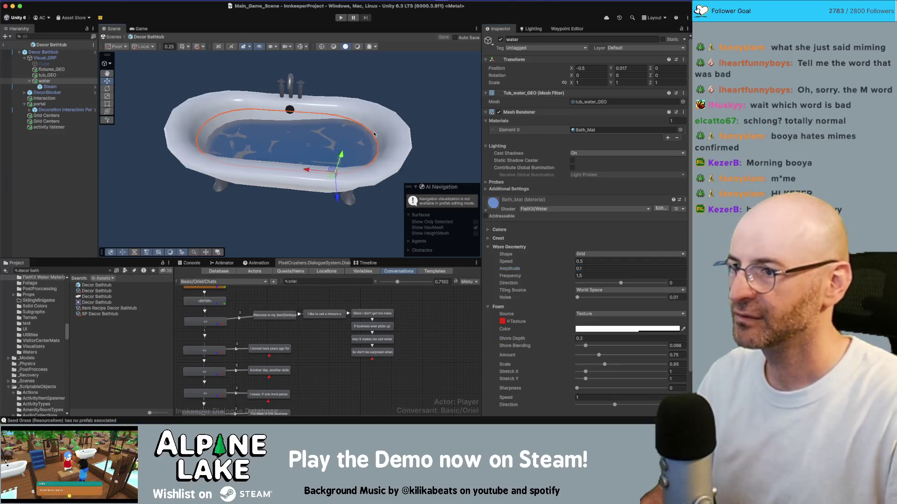
# - Lower the wave amplitude further to 0.03
pyautogui.press('alt')
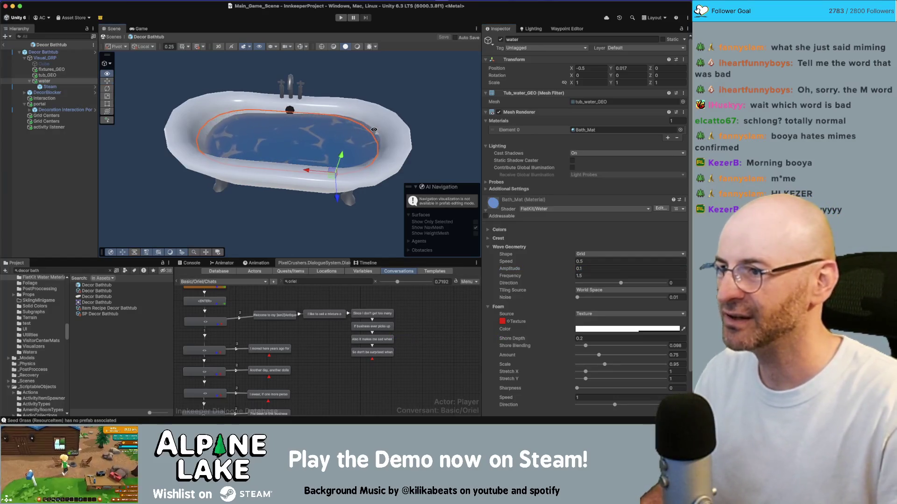
pyautogui.click(587, 269)
pyautogui.write('.02')
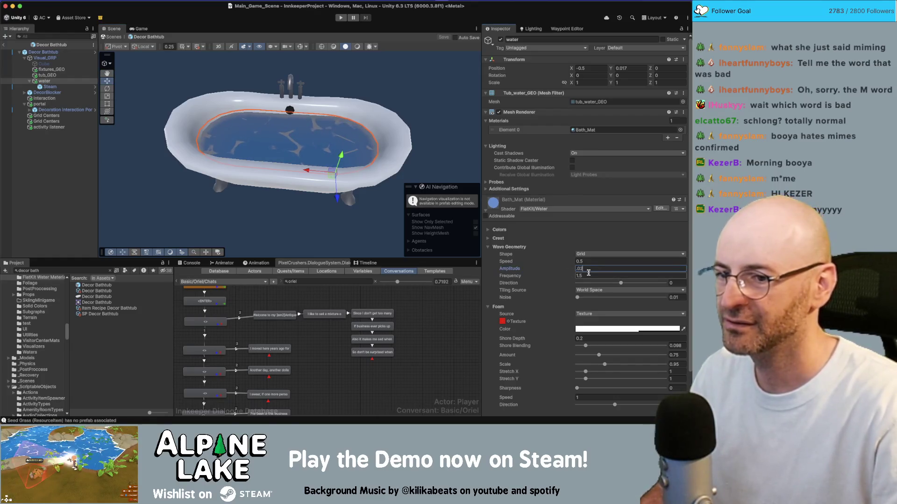
pyautogui.press('BackSpace')
pyautogui.write('3')
pyautogui.press('Return')
pyautogui.press('alt')
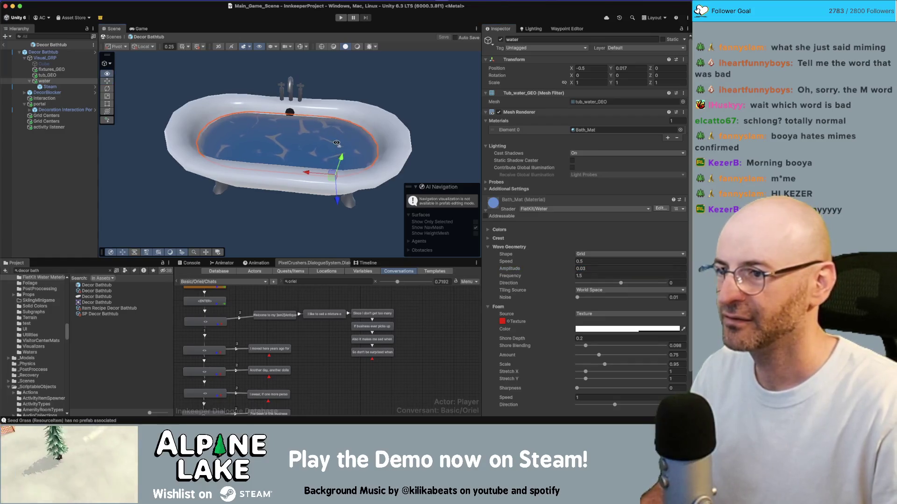
pyautogui.click(602, 278)
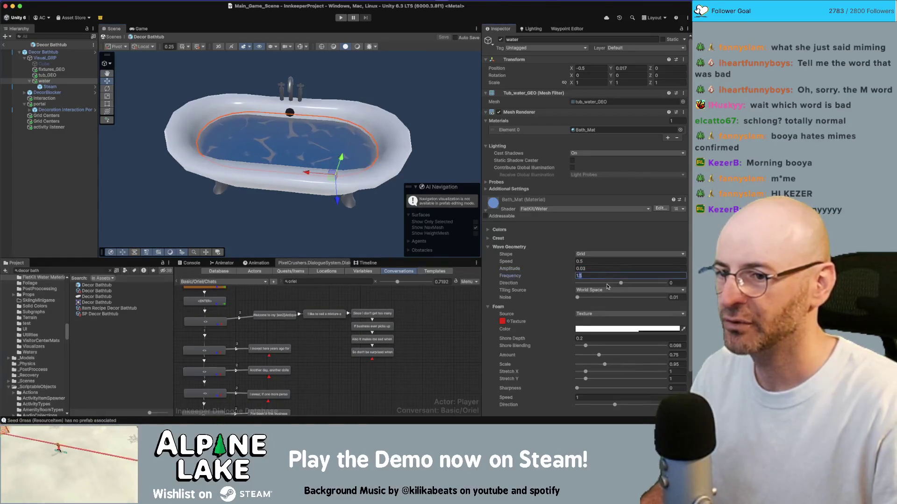
# - Set the wave frequency to 7 and the amplitude to 0.02
pyautogui.write('5')
pyautogui.press('Return')
pyautogui.moveTo(405, 152); pyautogui.dragTo(411, 152)
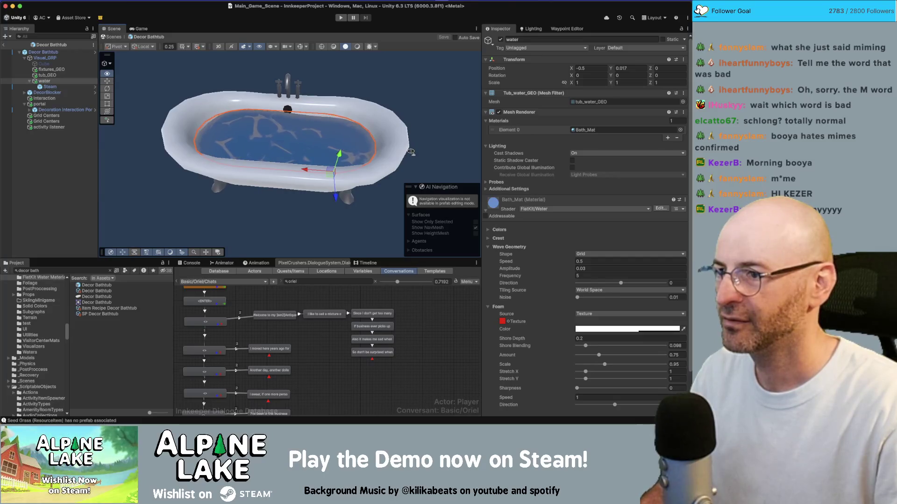
pyautogui.write('7')
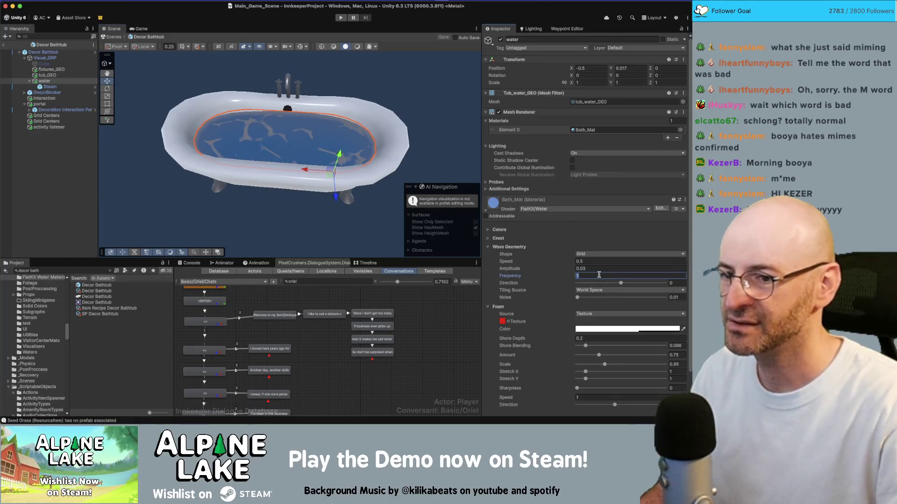
pyautogui.hotkey('shift', 'Tab')
pyautogui.write('30')
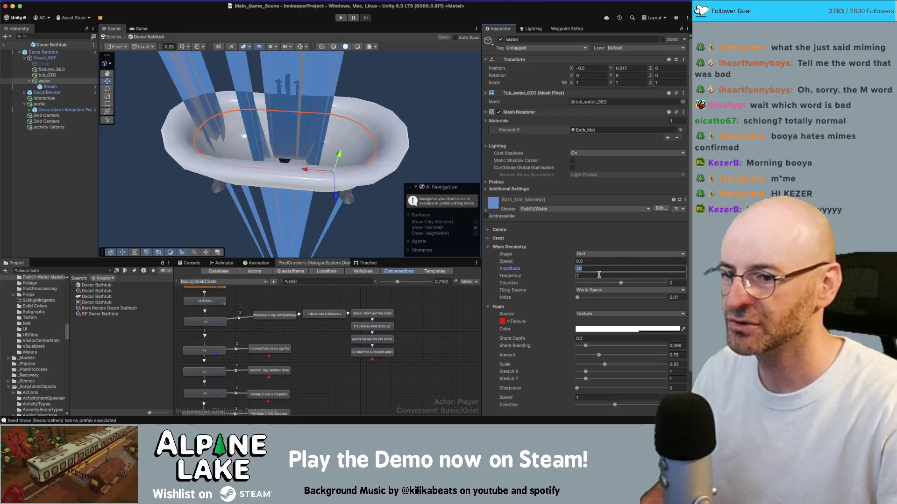
pyautogui.press('BackSpace')
pyautogui.press('BackSpace')
pyautogui.write('02')
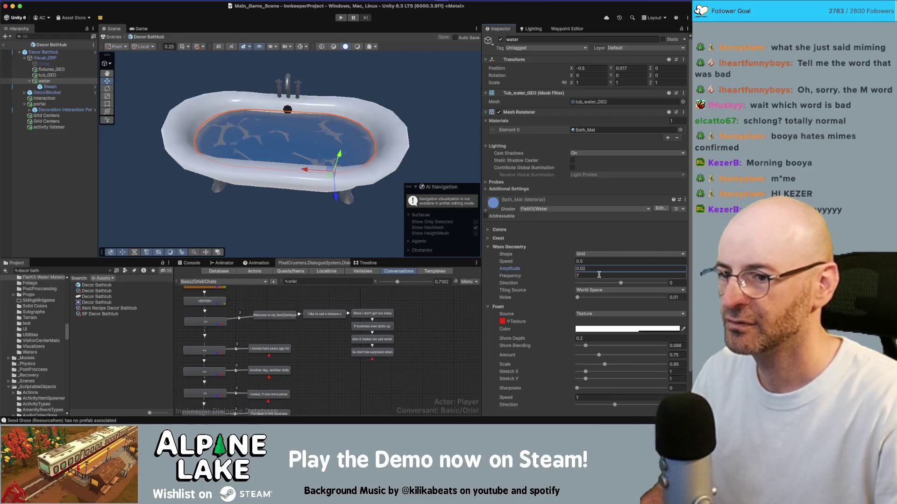
pyautogui.press('Return')
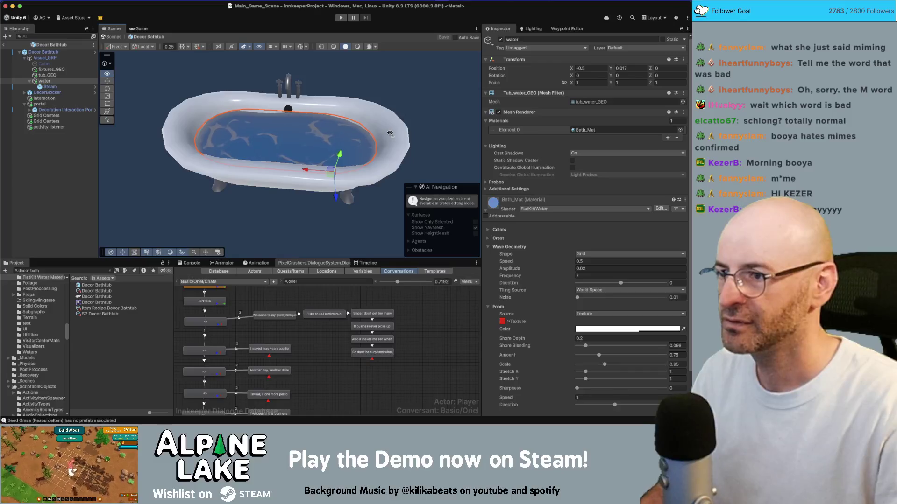
# - Adjust the amplitude to 0.025 and the wave speed to 0.4
pyautogui.click(587, 263)
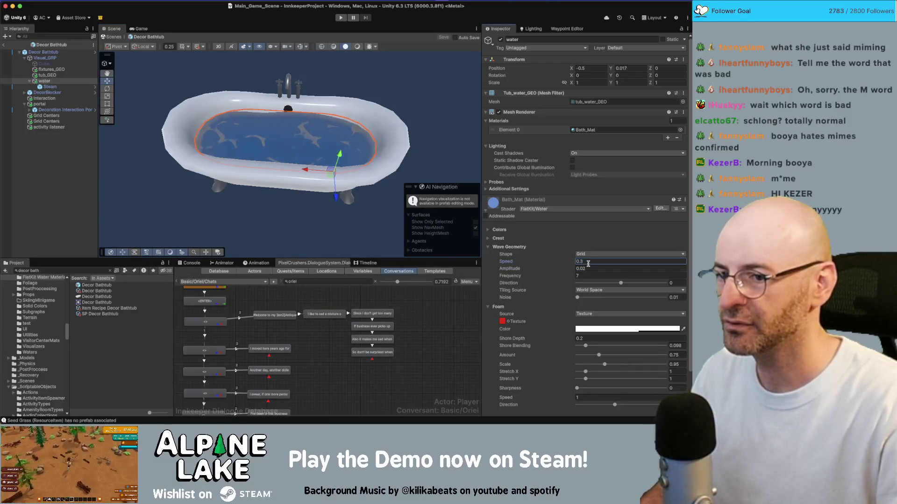
pyautogui.press('Return')
pyautogui.moveTo(424, 135); pyautogui.dragTo(422, 139)
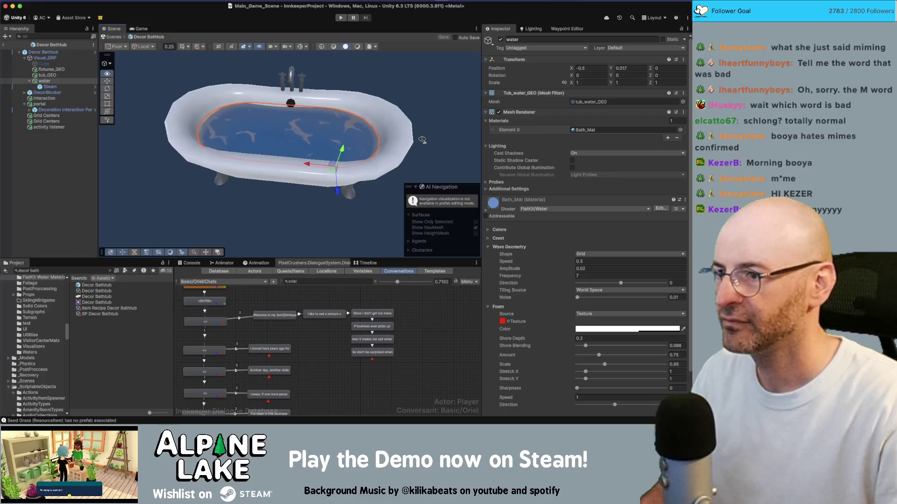
pyautogui.scroll(5, 422, 139)
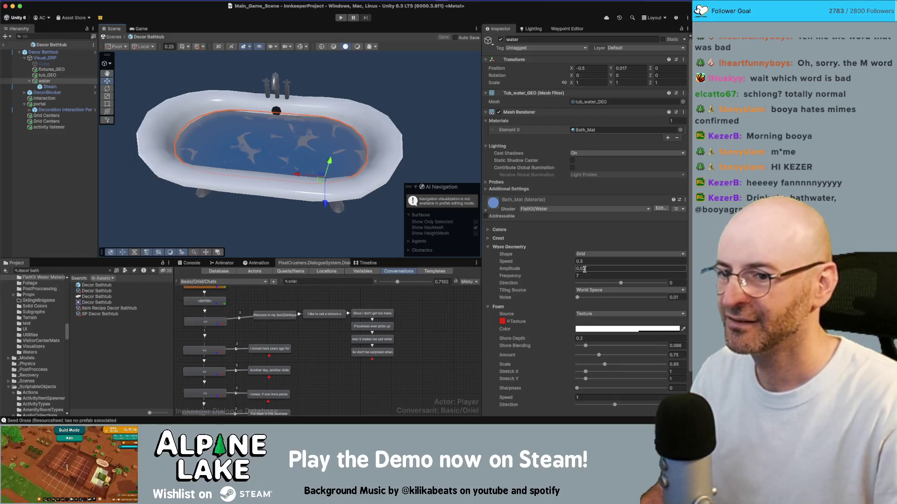
pyautogui.hotkey('shift', 'Tab')
pyautogui.press('Return')
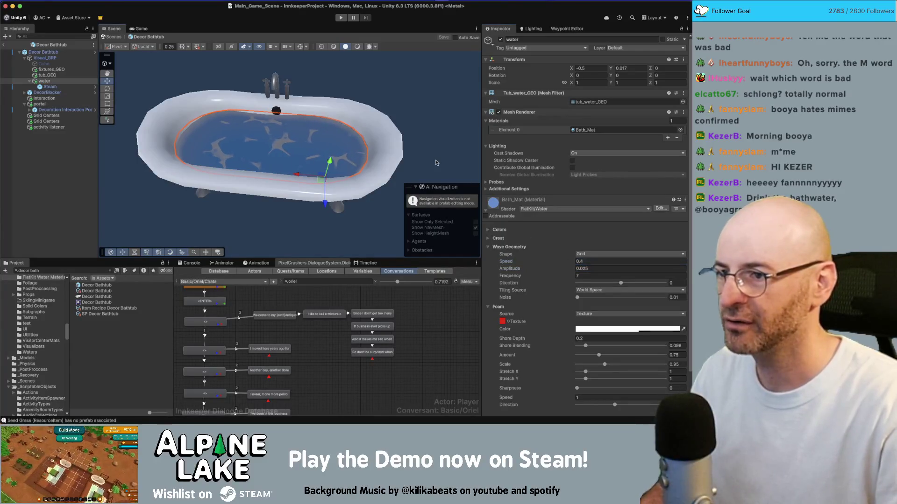
pyautogui.moveTo(436, 161); pyautogui.dragTo(391, 138)
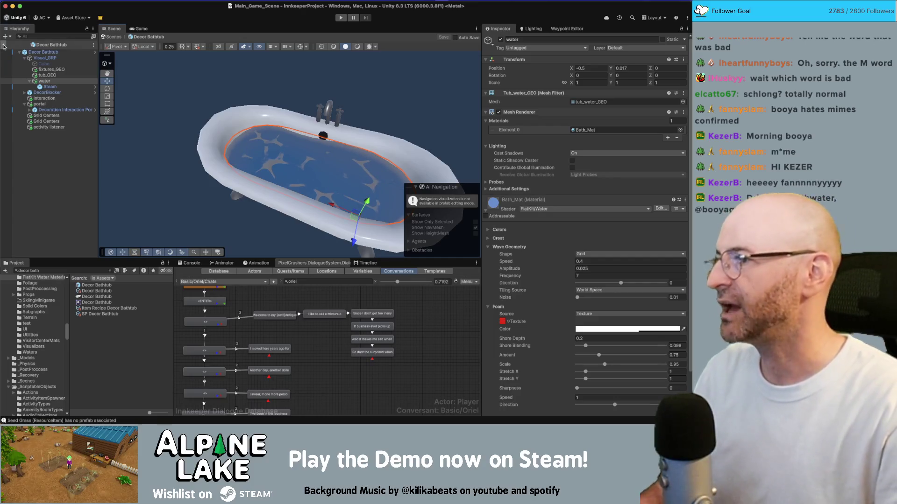
# - Exit the Decor Bathtub prefab to Main_Game_Scene and look over the terrain
pyautogui.click(4, 46)
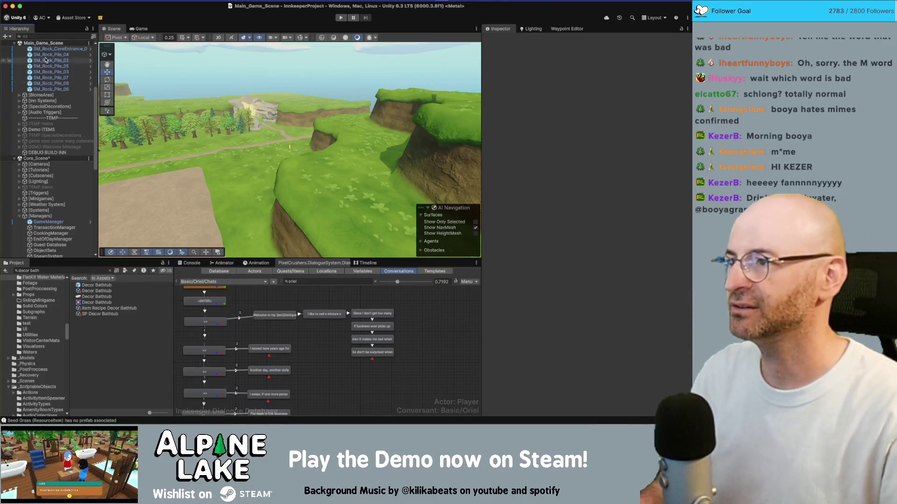
pyautogui.moveTo(159, 121); pyautogui.dragTo(152, 132)
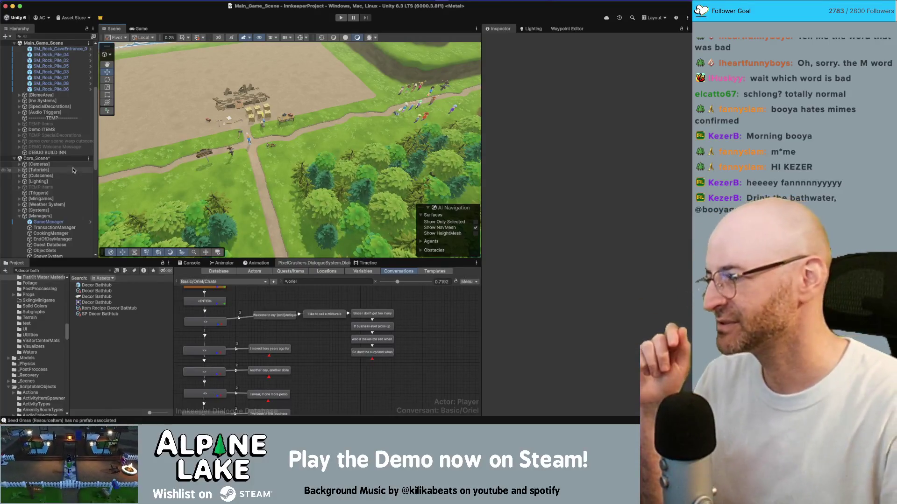
pyautogui.moveTo(121, 119)
pyautogui.mouseDown()
pyautogui.moveTo(150, 87)
pyautogui.moveTo(221, 49)
pyautogui.mouseUp()
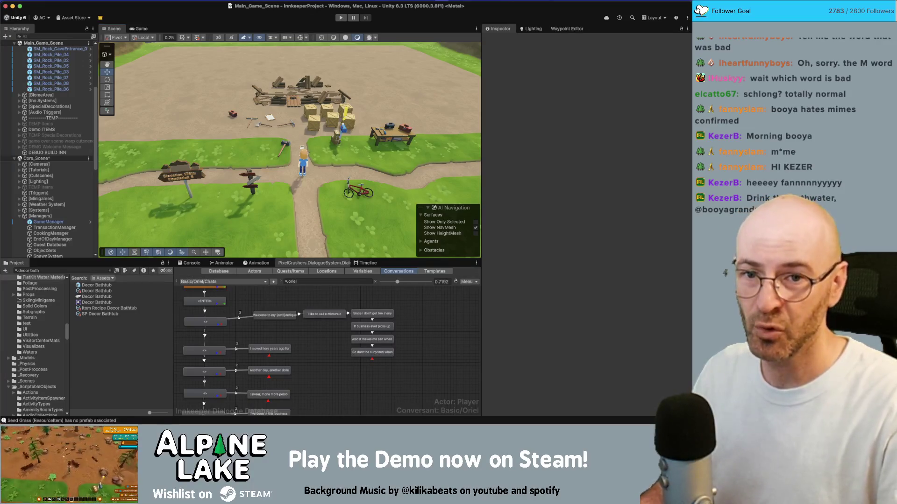
pyautogui.click(729, 272)
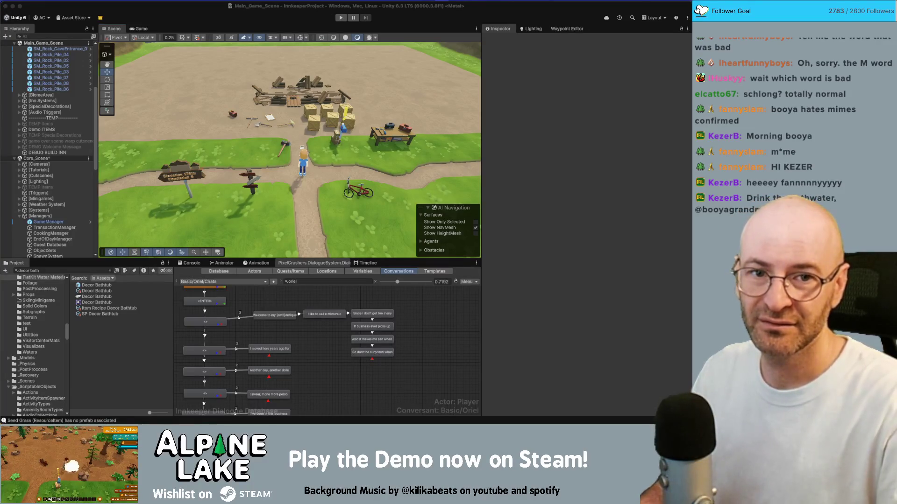